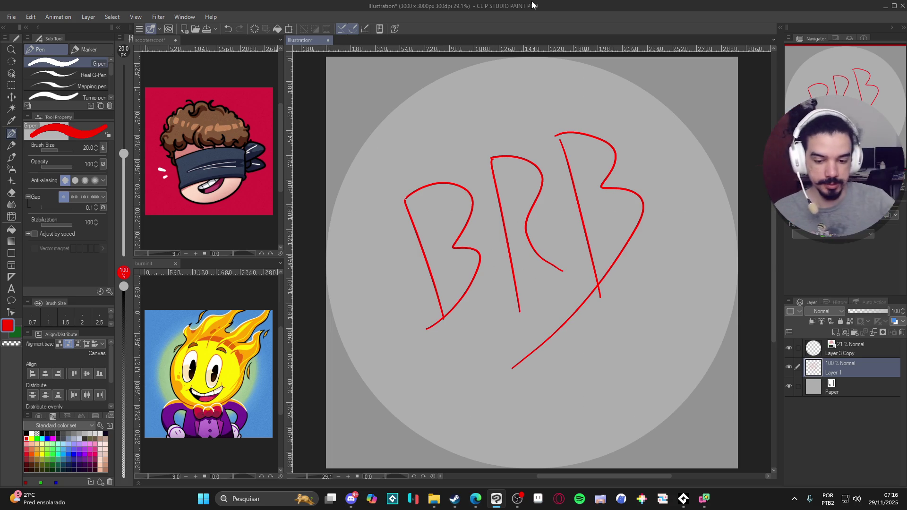
# Remove the red BRB lettering from the circle and sketch with a black pencil.
pyautogui.press('Delete')
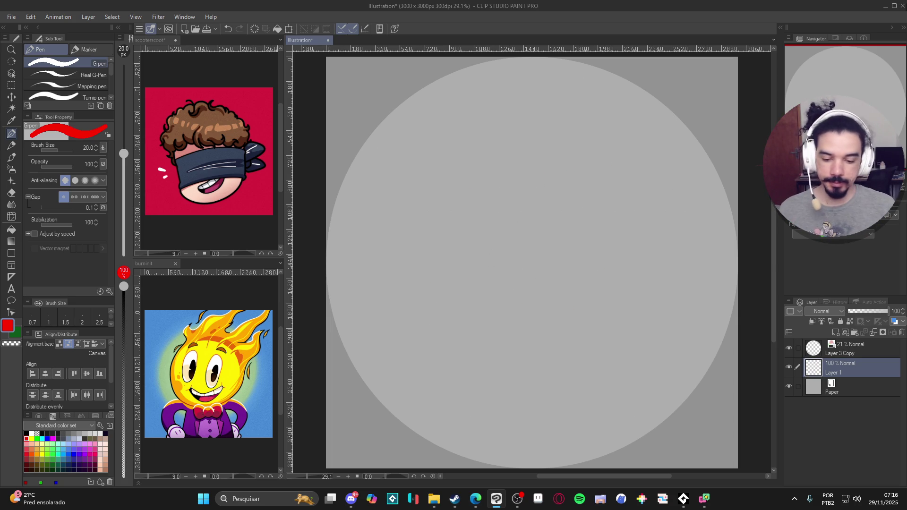
pyautogui.press('p')
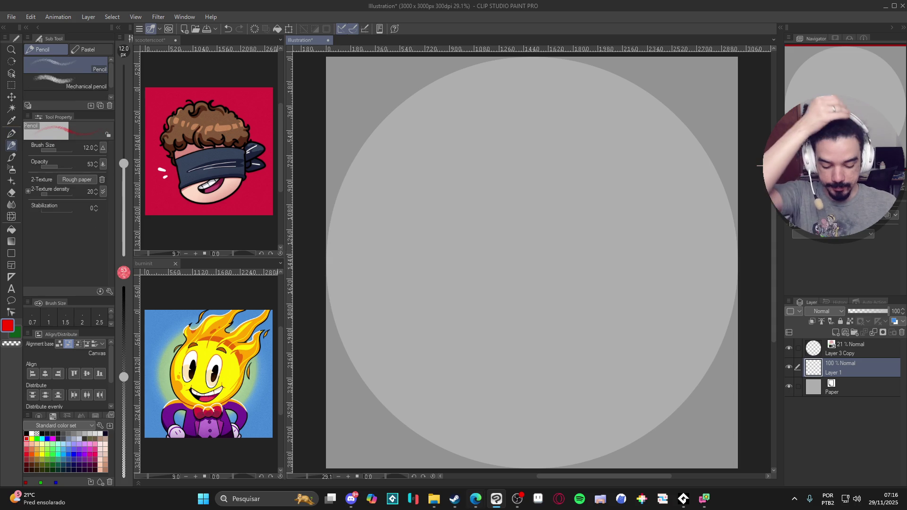
pyautogui.click(517, 499)
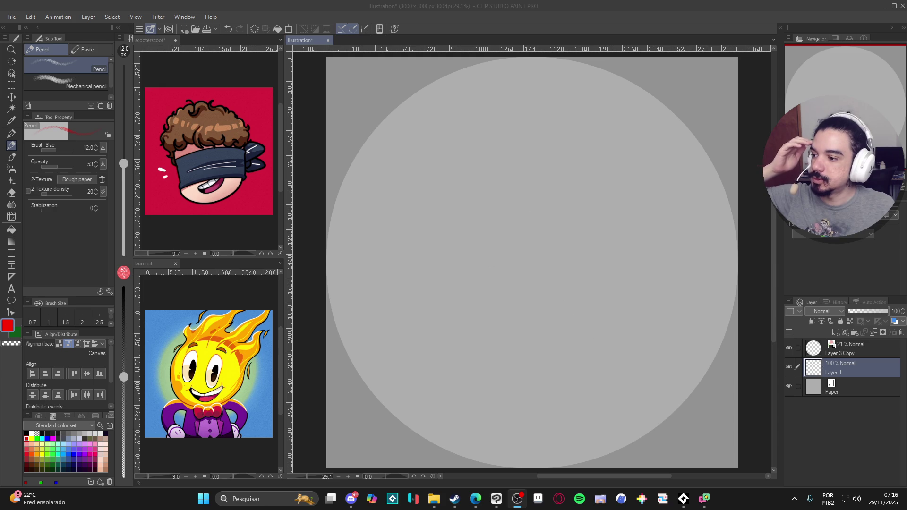
pyautogui.click(602, 401)
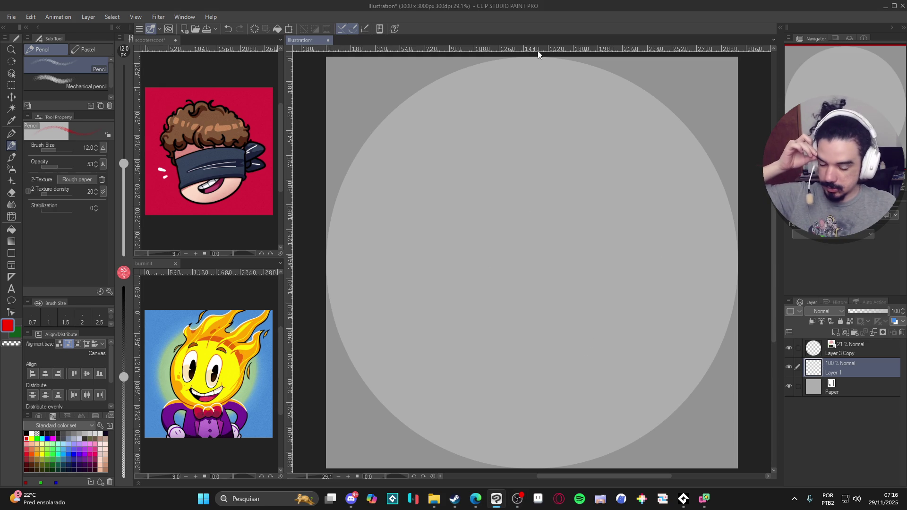
pyautogui.click(27, 433)
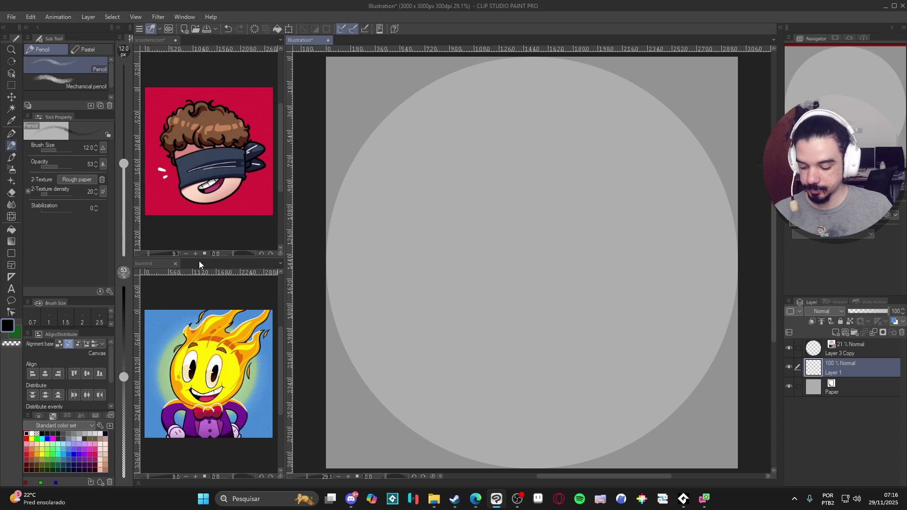
# Preview the PaleTone, DullTone and BrightTone color sets, then settle on Additional color set.
pyautogui.click(59, 428)
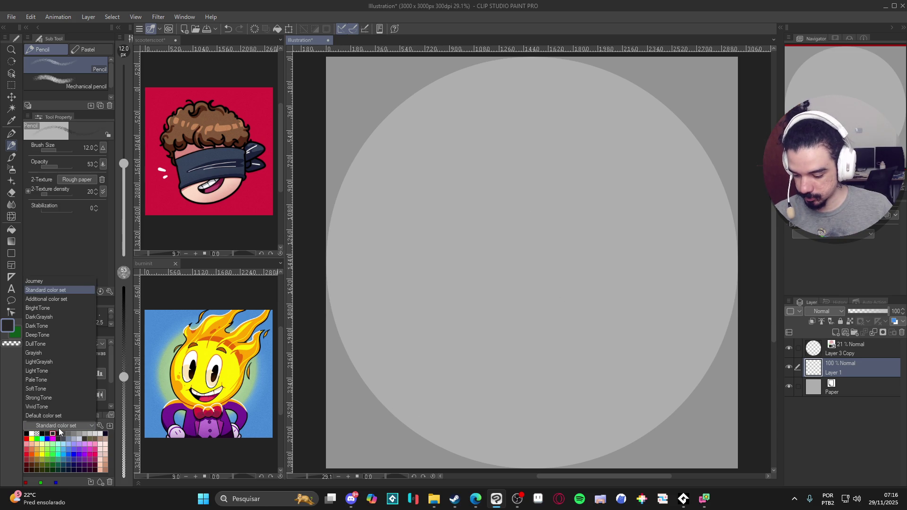
pyautogui.click(39, 380)
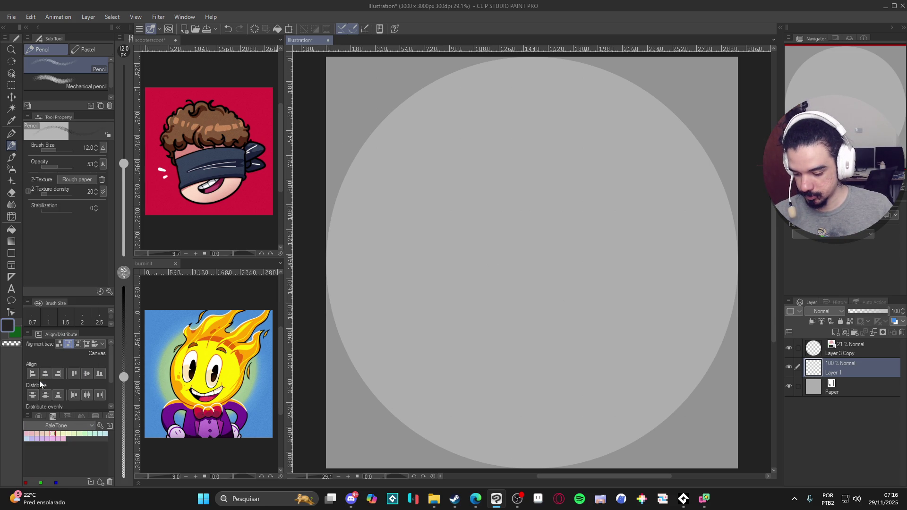
pyautogui.click(51, 425)
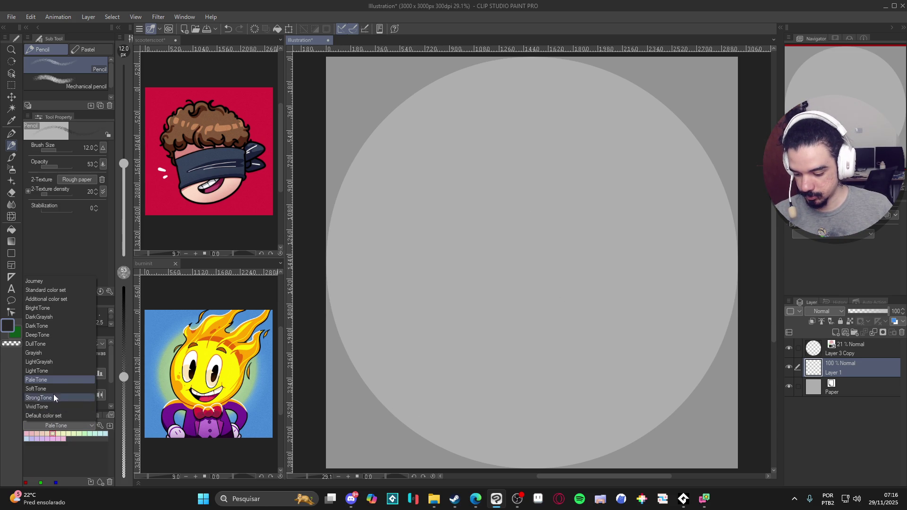
pyautogui.click(53, 344)
pyautogui.click(44, 427)
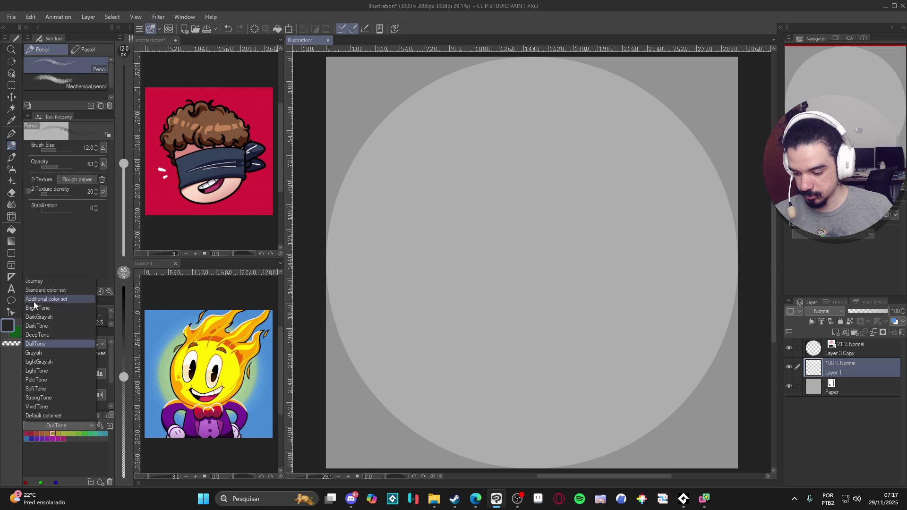
pyautogui.click(46, 308)
pyautogui.click(49, 424)
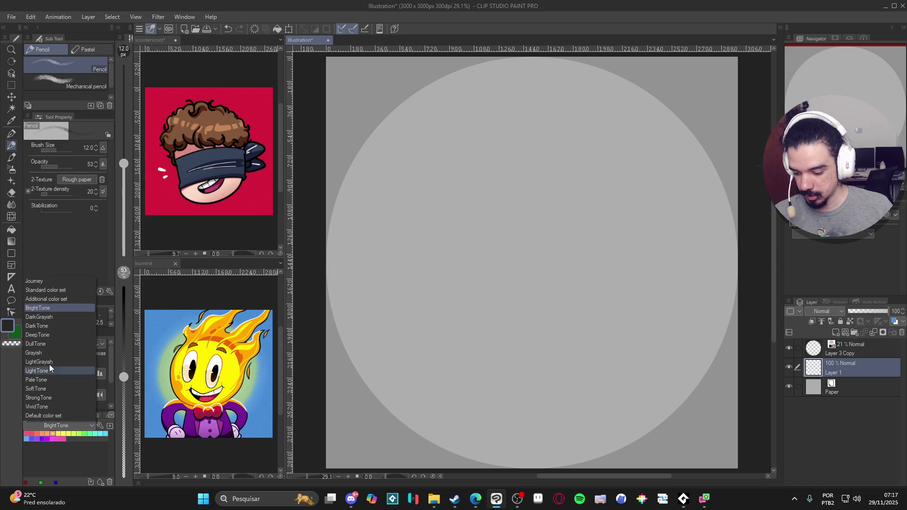
pyautogui.click(52, 299)
# Look over the Additional color set swatches, then begin saving the drawing with Ctrl+S.
pyautogui.scroll(-10, 60, 449)
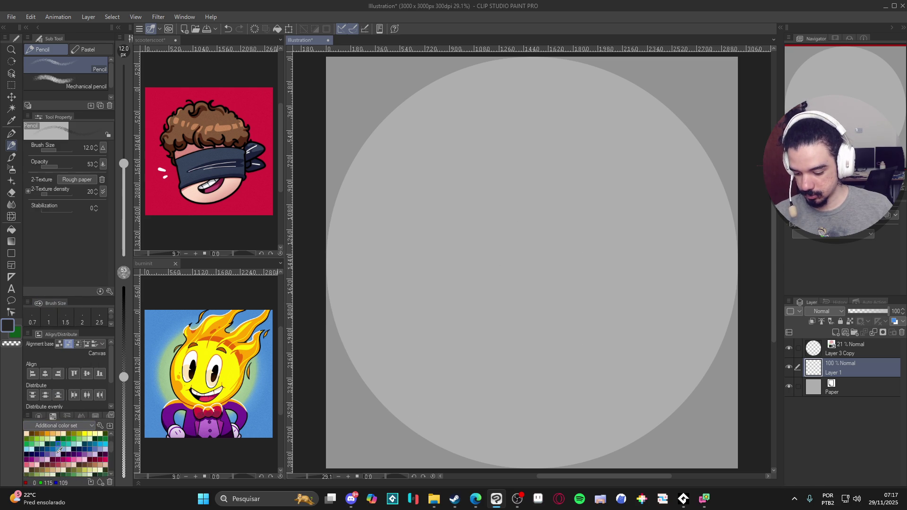
pyautogui.scroll(10, 60, 450)
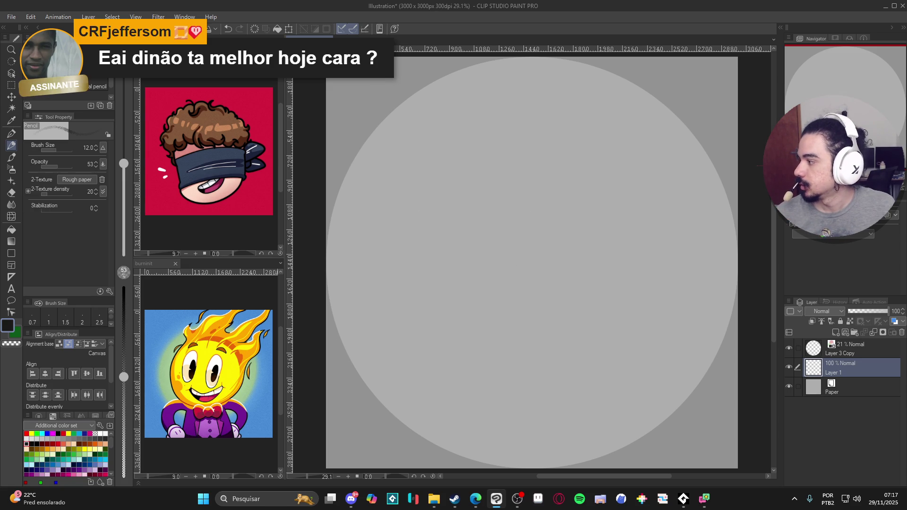
pyautogui.hotkey('alt', 'Tab')
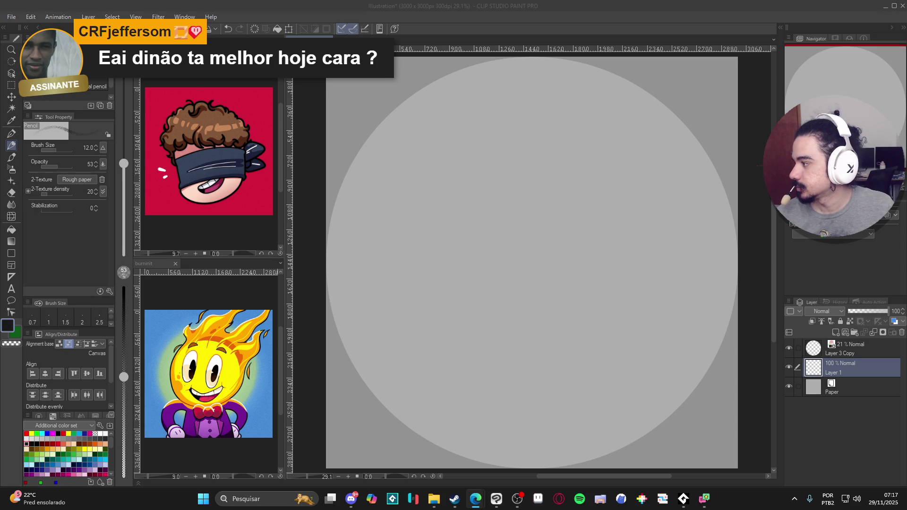
pyautogui.hotkey('ctrl', 's')
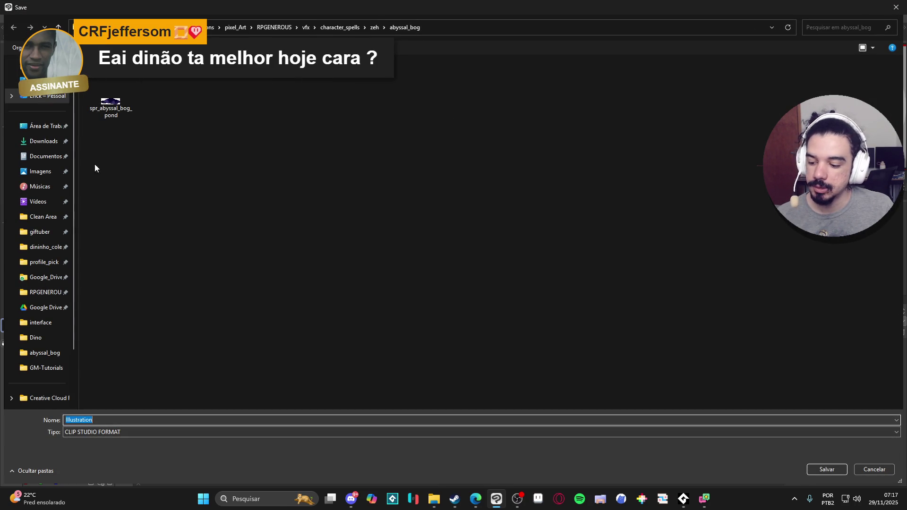
# In Clean Area, create a new folder and then delete it as unwanted.
pyautogui.click(59, 216)
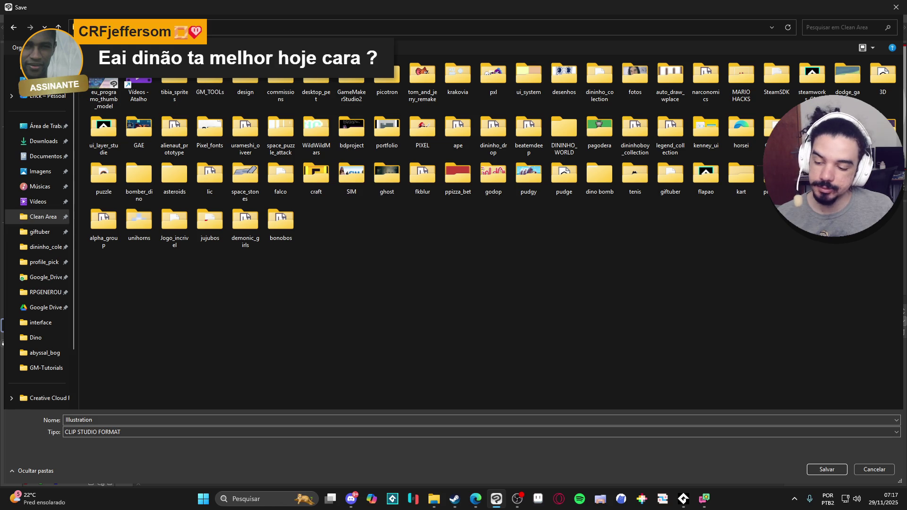
pyautogui.hotkey('ctrl', 'shift', 'n')
pyautogui.press('Return')
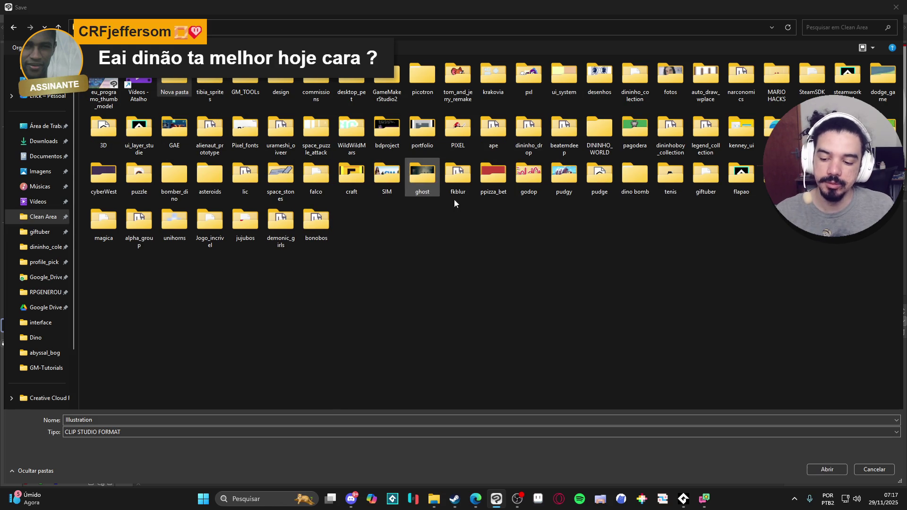
pyautogui.press('Delete')
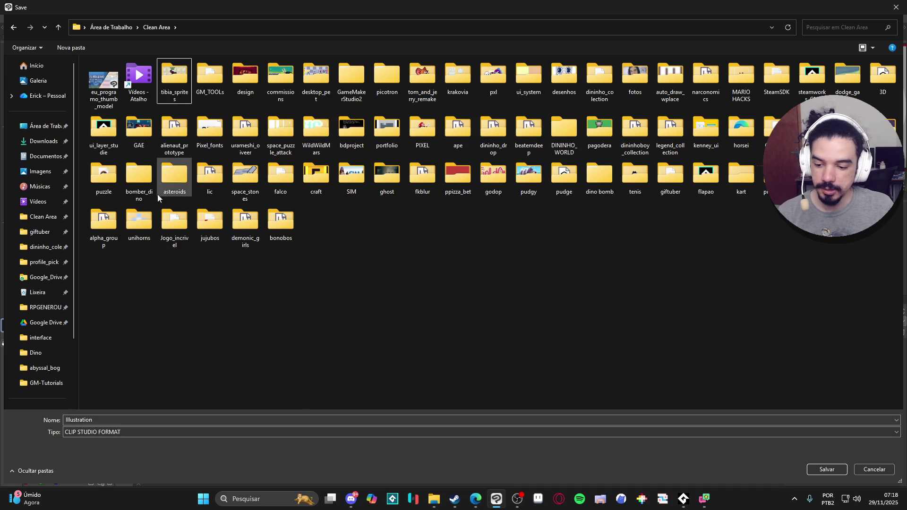
# Make a client folder in commissions > profile_pick and save the drawing there under the client's name.
pyautogui.click(43, 262)
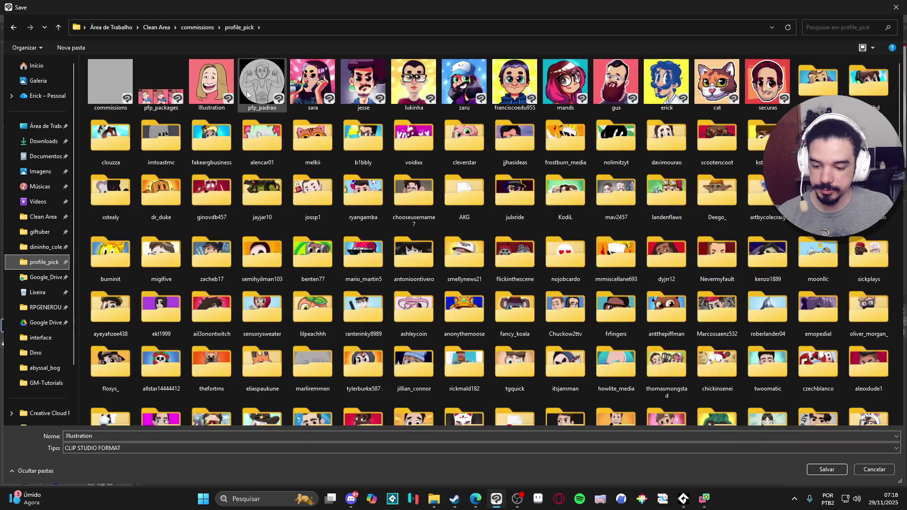
pyautogui.click(72, 48)
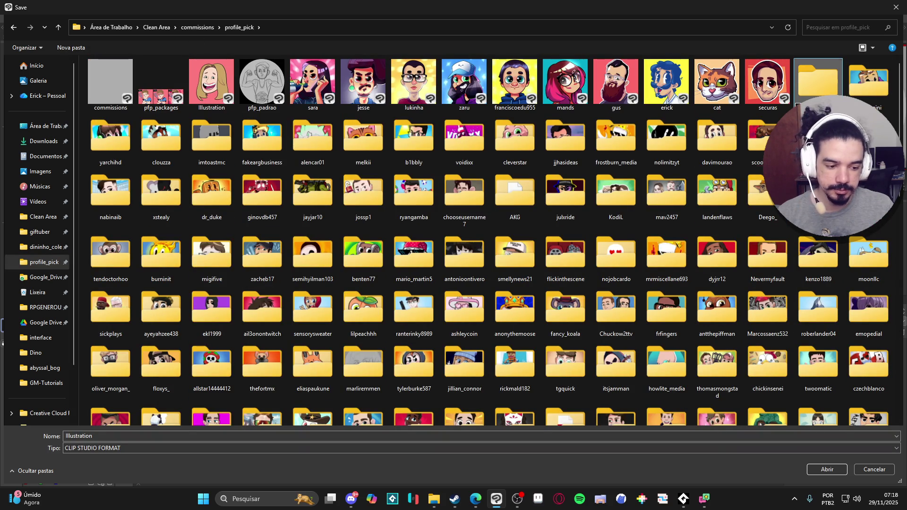
pyautogui.doubleClick(827, 80)
pyautogui.doubleClick(125, 432)
pyautogui.write('jorge65743')
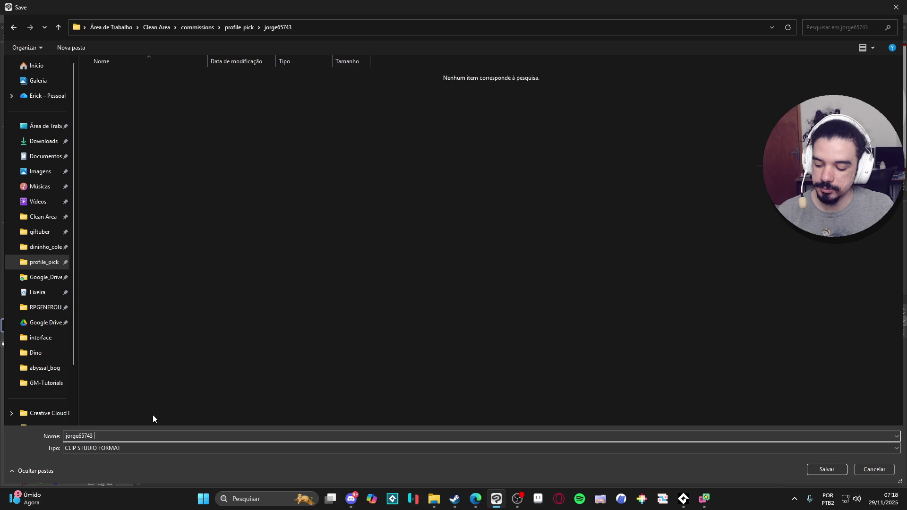
pyautogui.click(826, 469)
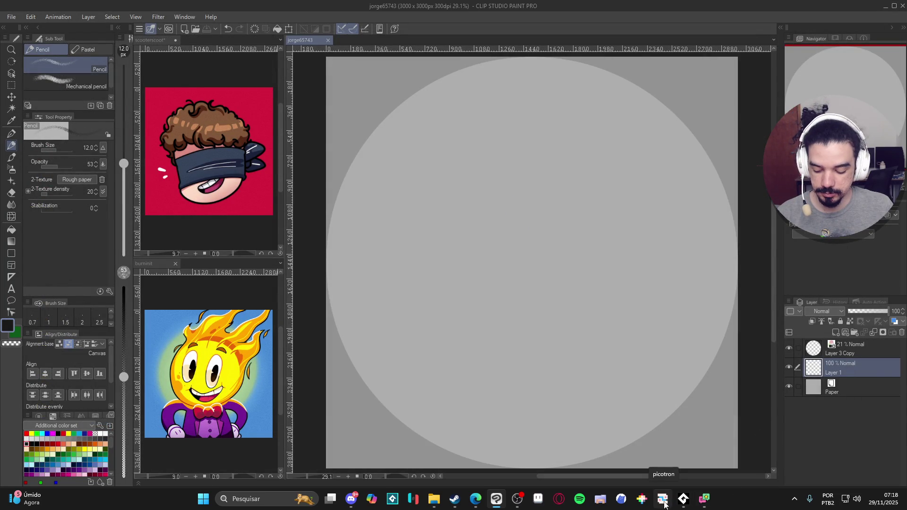
pyautogui.click(250, 500)
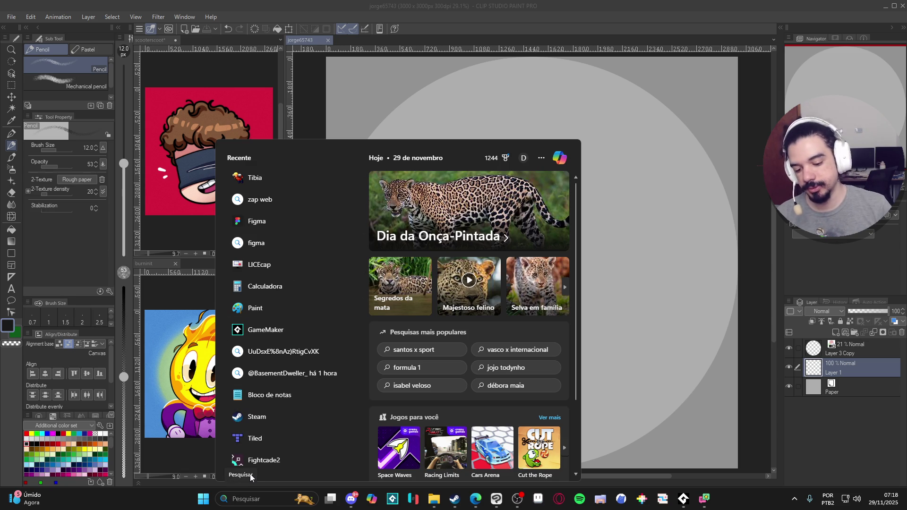
pyautogui.write('pureref')
pyautogui.press('Return')
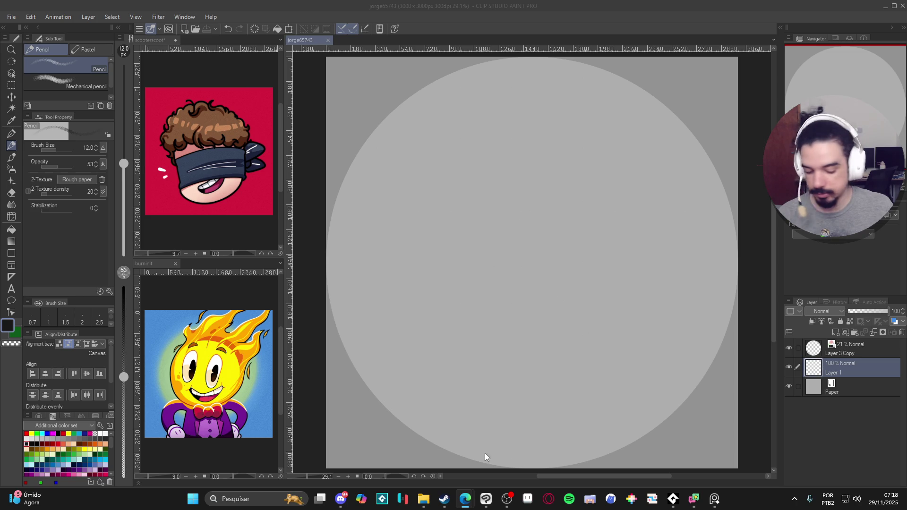
pyautogui.click(714, 498)
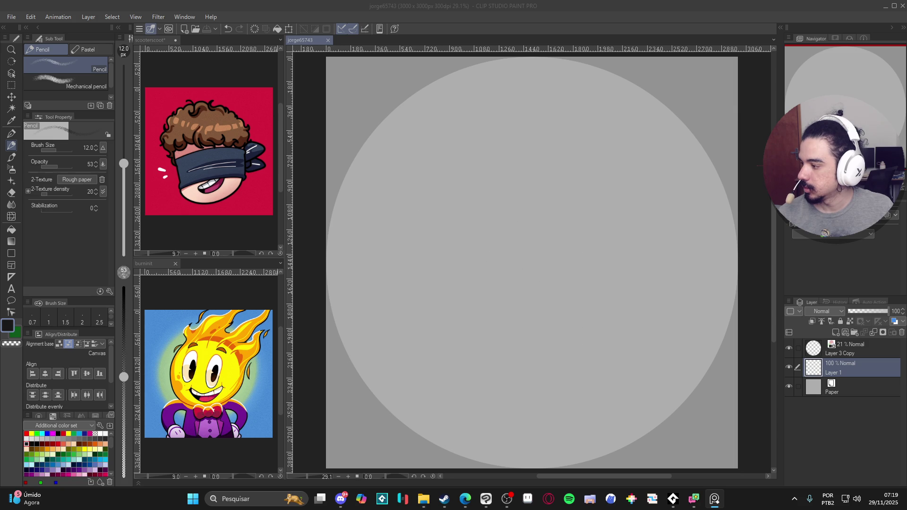
pyautogui.hotkey('alt', 'Tab')
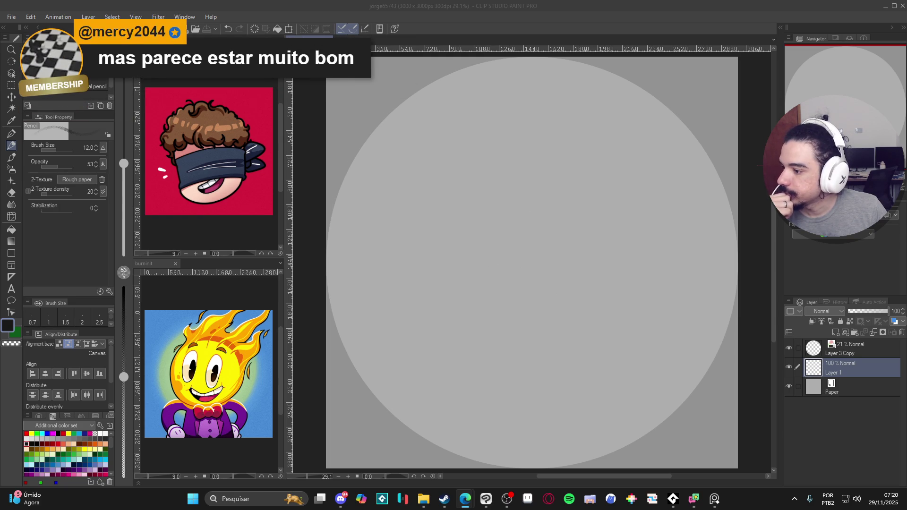
pyautogui.click(714, 499)
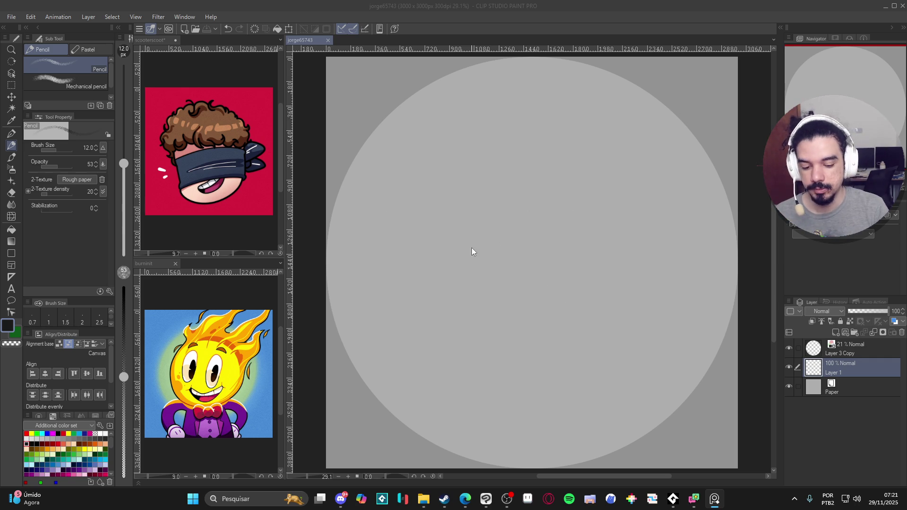
pyautogui.click(484, 240)
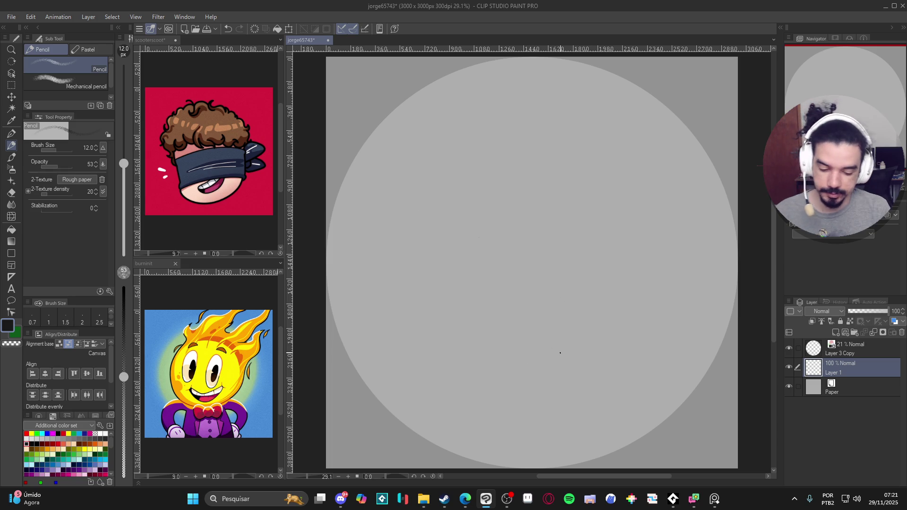
# With a size-20 pencil, sketch face guidelines and a nose stroke, undoing a stray zigzag.
pyautogui.press(']')
pyautogui.press(']')
pyautogui.press(']')
pyautogui.moveTo(542, 219)
pyautogui.mouseDown()
pyautogui.moveTo(474, 299)
pyautogui.moveTo(596, 398)
pyautogui.mouseUp()
pyautogui.hotkey('ctrl', 'z')
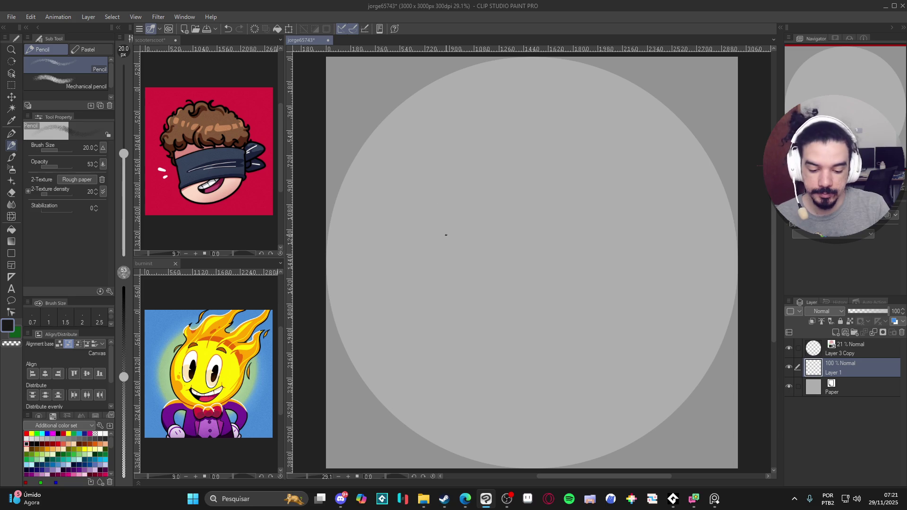
pyautogui.moveTo(420, 242); pyautogui.dragTo(475, 347)
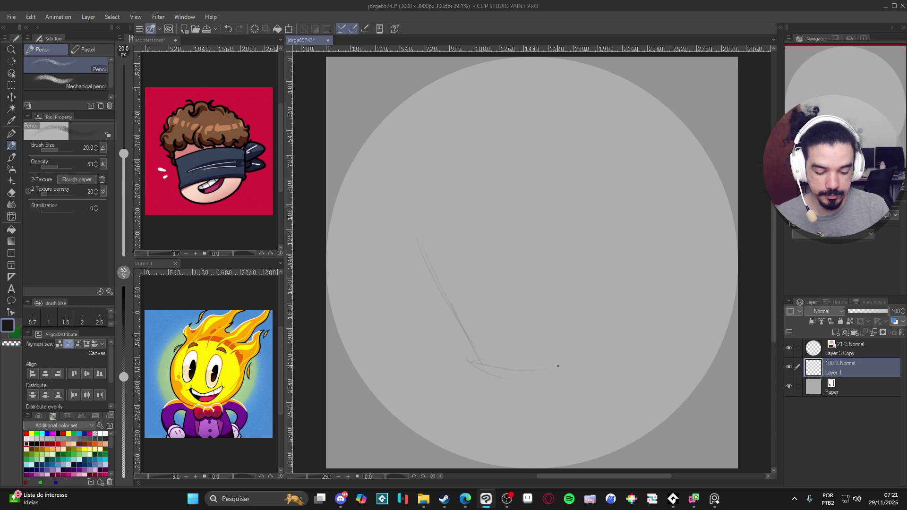
pyautogui.moveTo(598, 359); pyautogui.dragTo(542, 375)
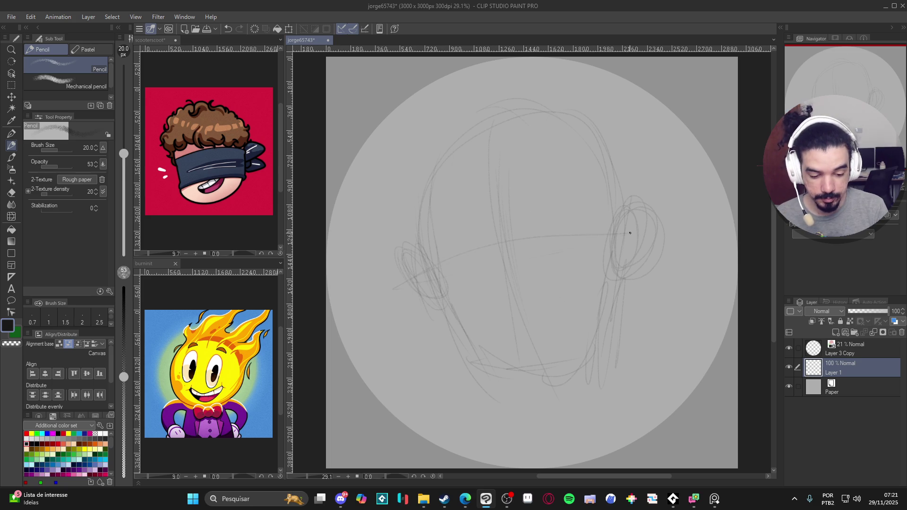
pyautogui.moveTo(377, 298); pyautogui.dragTo(703, 231)
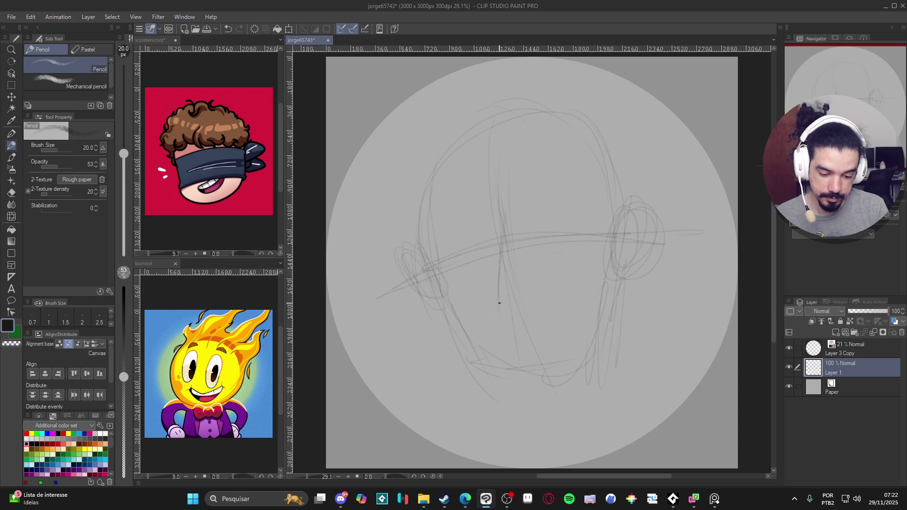
pyautogui.moveTo(503, 275); pyautogui.dragTo(499, 289)
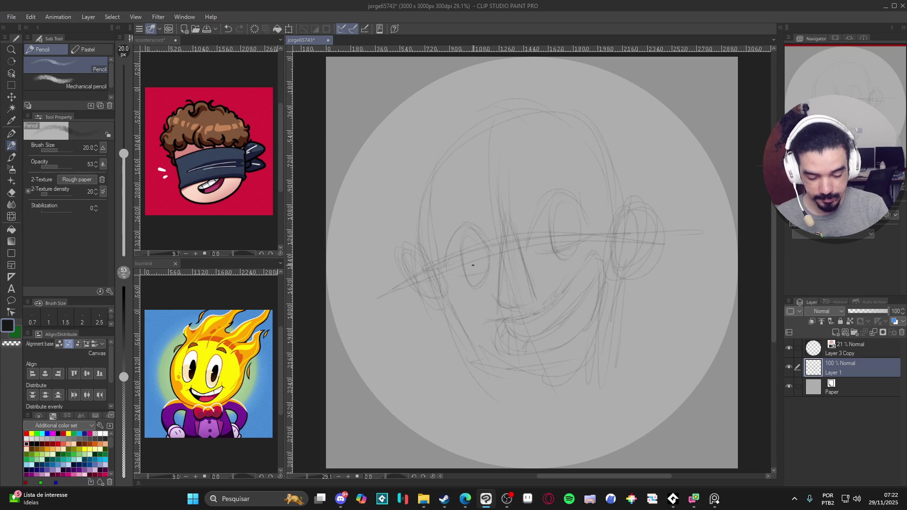
# Sketch brow strokes around the eyes, then undo the last few strokes.
pyautogui.press('e')
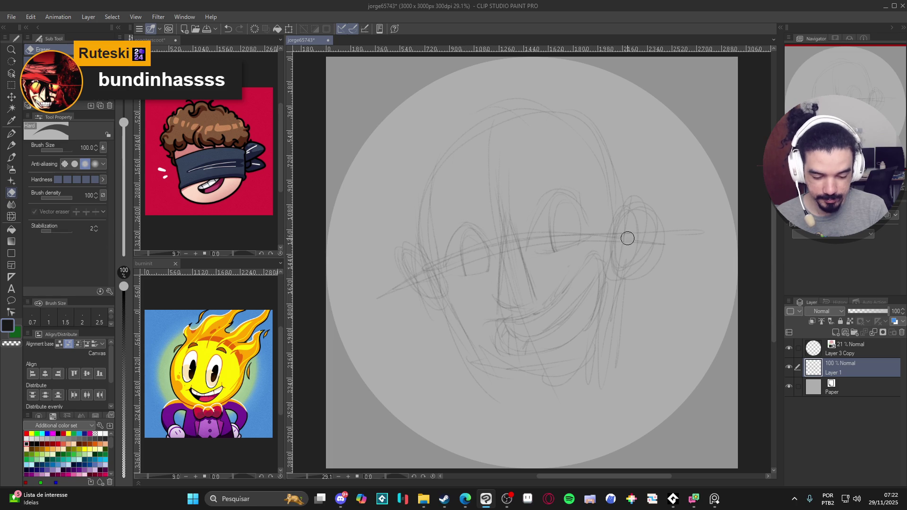
pyautogui.press('p')
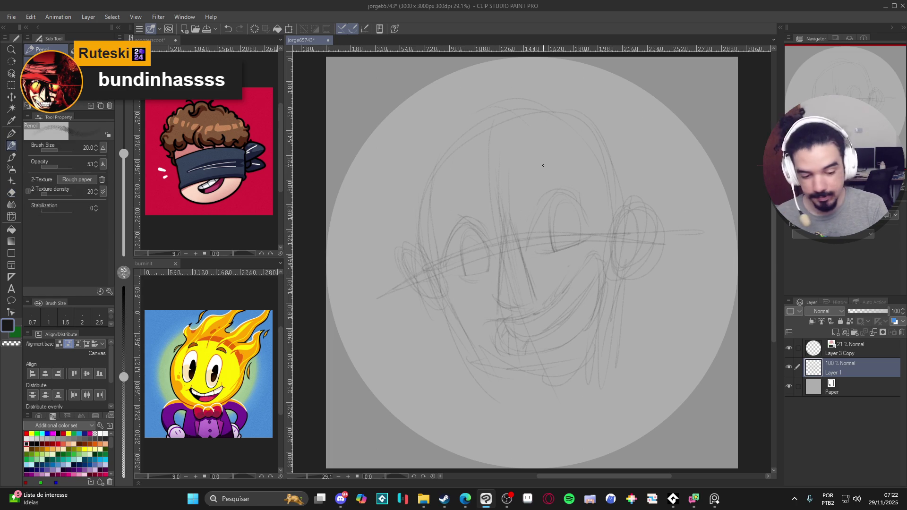
pyautogui.moveTo(511, 179); pyautogui.dragTo(523, 166)
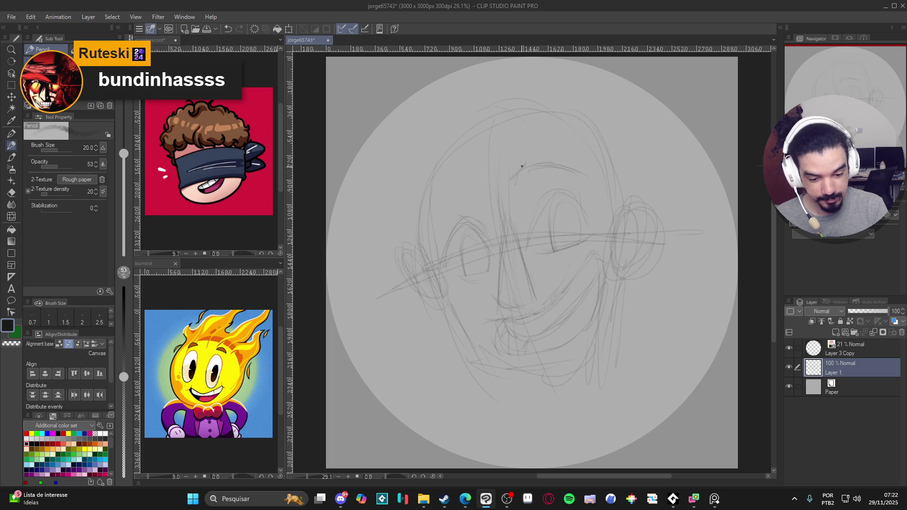
pyautogui.moveTo(472, 179); pyautogui.dragTo(481, 200)
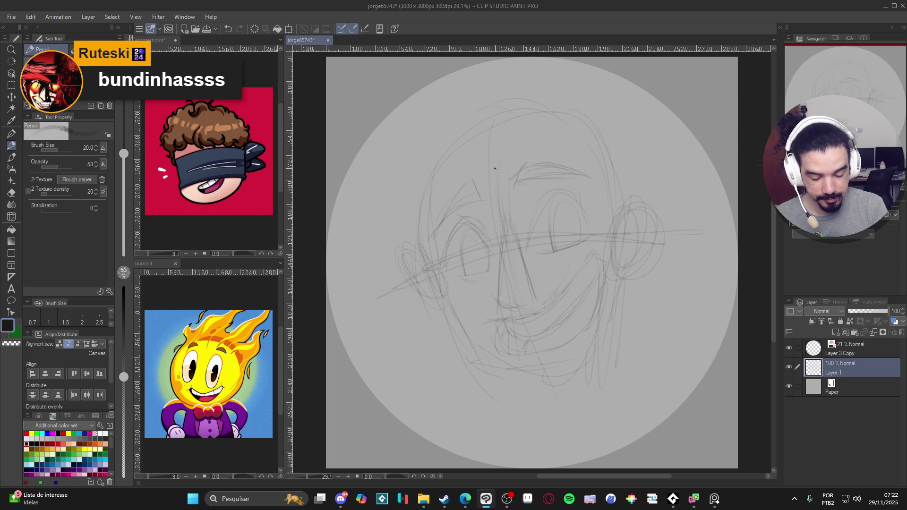
pyautogui.hotkey('ctrl', 'z')
pyautogui.hotkey('ctrl', 'z')
pyautogui.hotkey('ctrl', 'z')
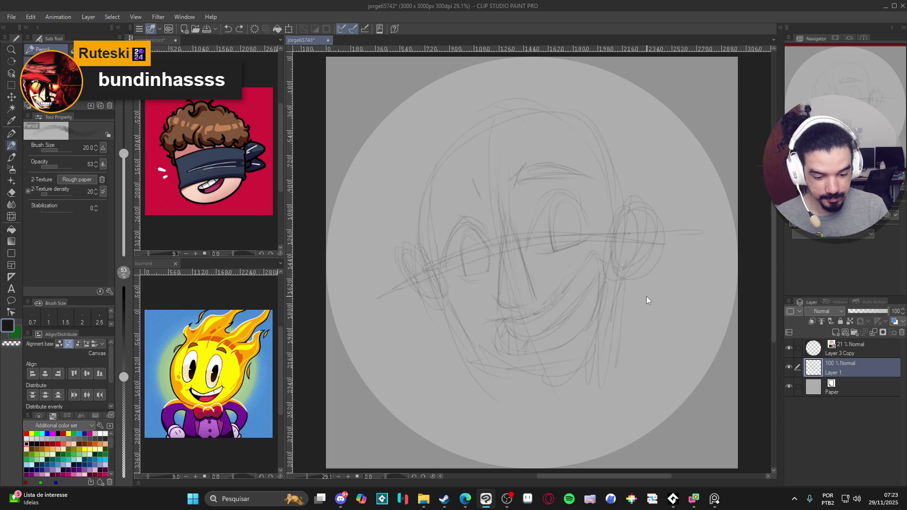
pyautogui.hotkey('ctrl', 'z')
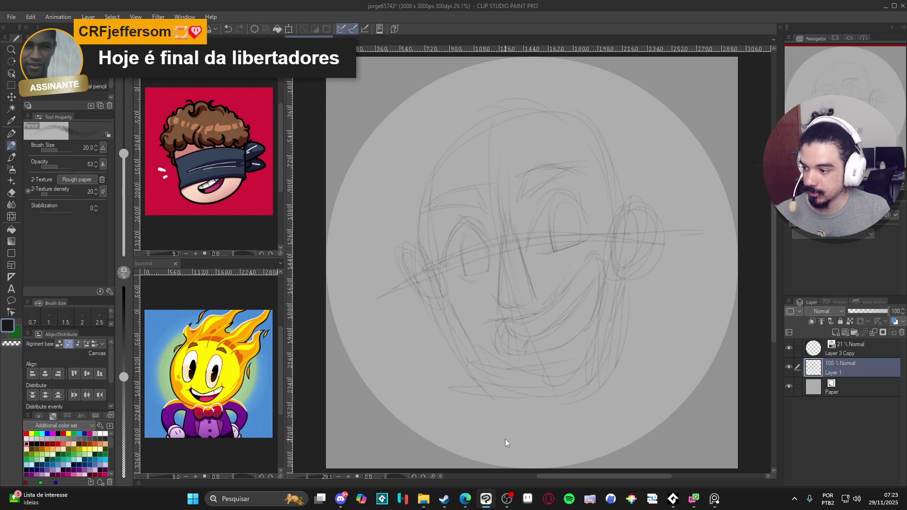
# Scale the face sketch layer down and move it lower in the circle.
pyautogui.hotkey('ctrl', 't')
pyautogui.moveTo(705, 96); pyautogui.dragTo(676, 122)
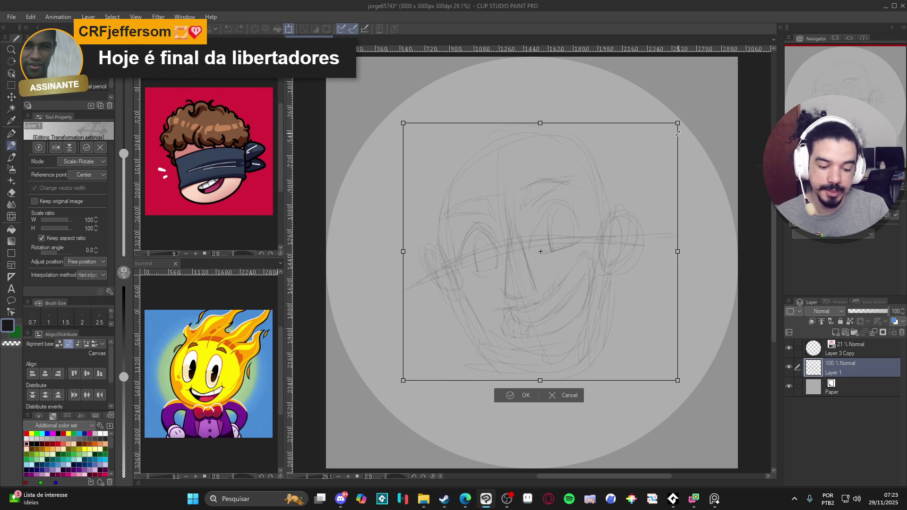
pyautogui.moveTo(632, 298); pyautogui.dragTo(632, 336)
pyautogui.press('Return')
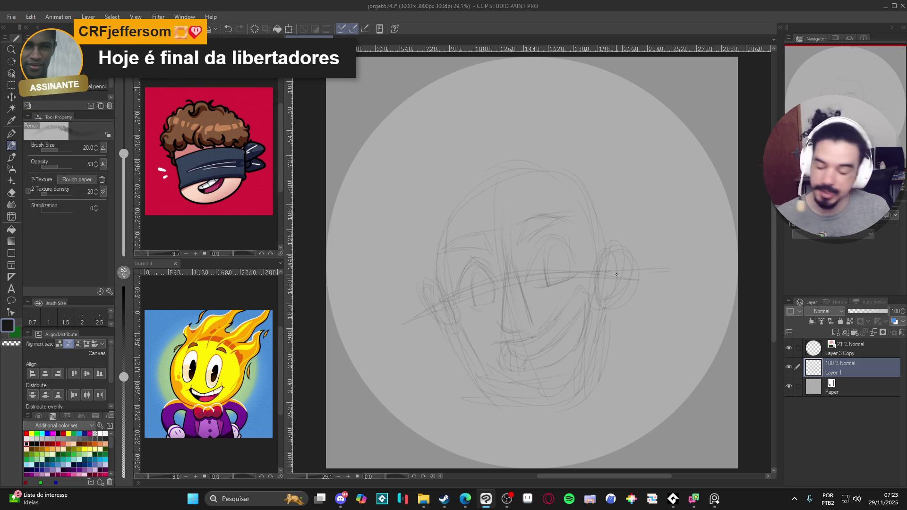
# Sketch curly hair strands along the left, right and top of the head, with a curl on top.
pyautogui.moveTo(572, 319); pyautogui.dragTo(578, 338)
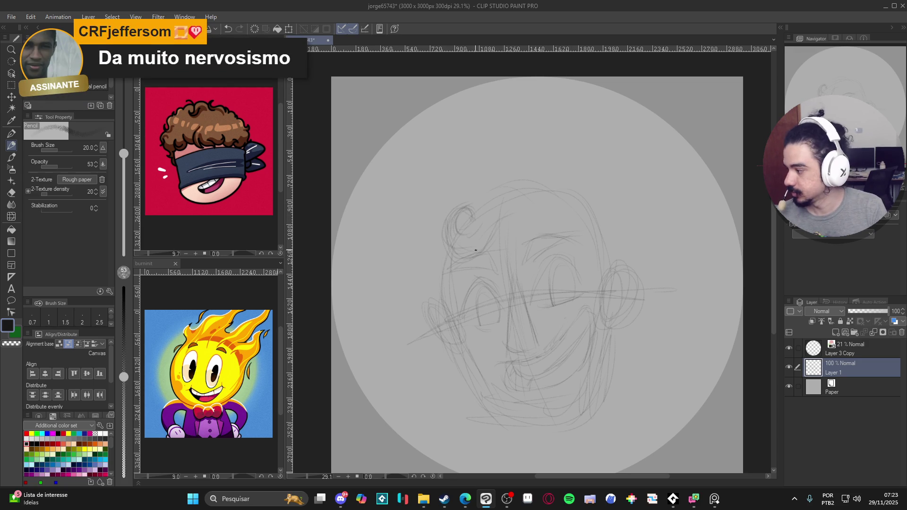
pyautogui.moveTo(448, 187)
pyautogui.mouseDown()
pyautogui.moveTo(410, 208)
pyautogui.moveTo(400, 260)
pyautogui.mouseUp()
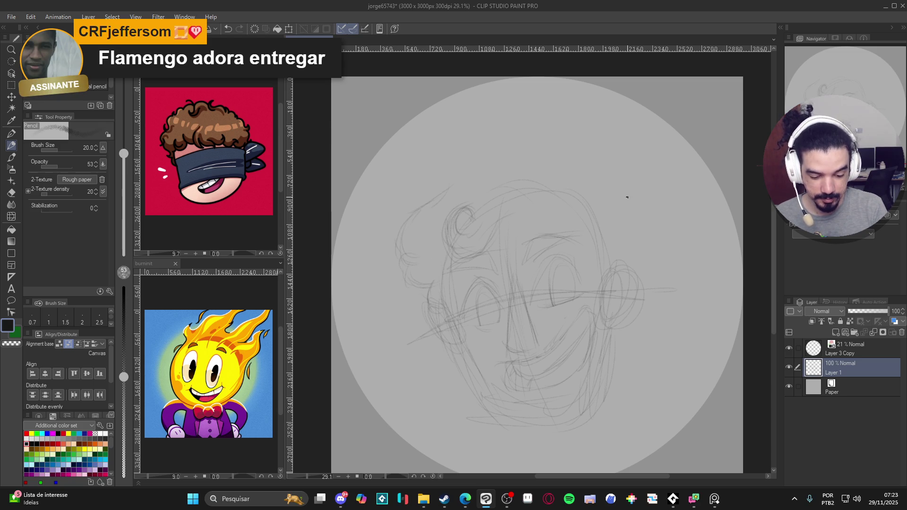
pyautogui.moveTo(615, 363); pyautogui.dragTo(597, 358)
pyautogui.moveTo(599, 217); pyautogui.dragTo(600, 255)
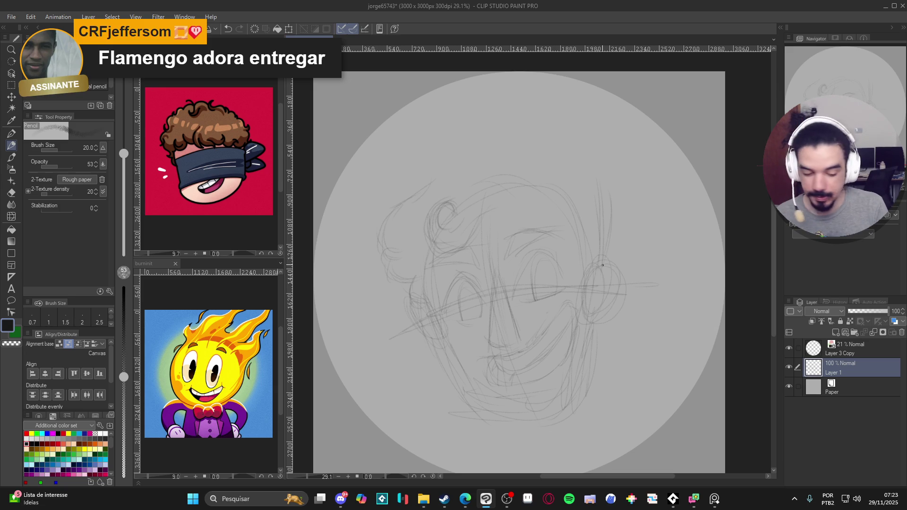
pyautogui.moveTo(598, 328); pyautogui.dragTo(596, 340)
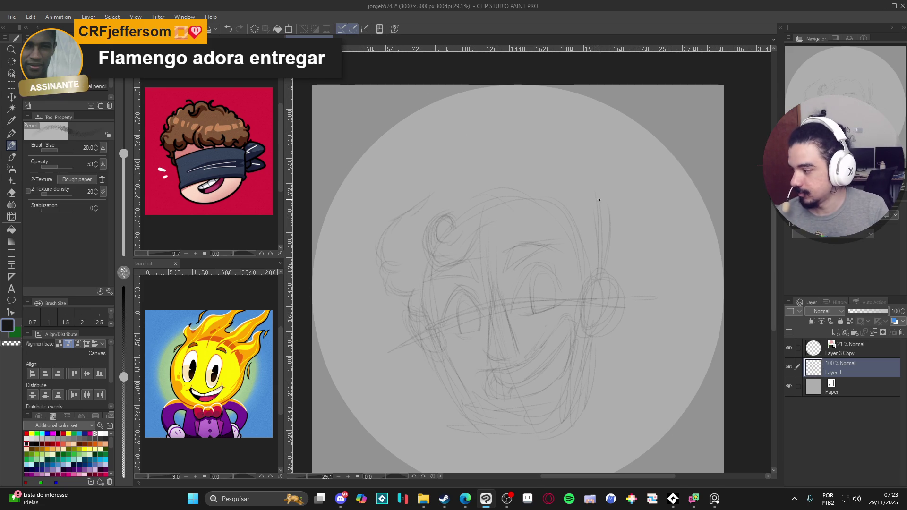
pyautogui.moveTo(588, 178); pyautogui.dragTo(617, 176)
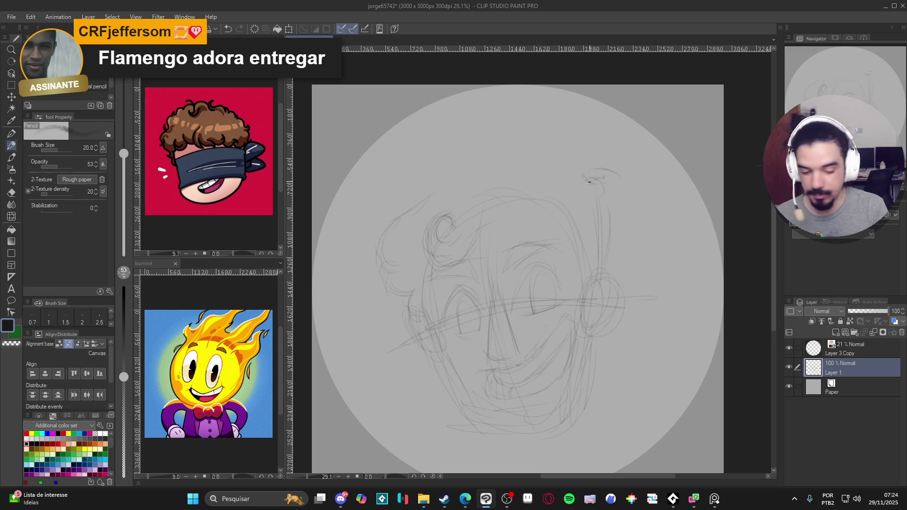
pyautogui.moveTo(561, 142); pyautogui.dragTo(568, 158)
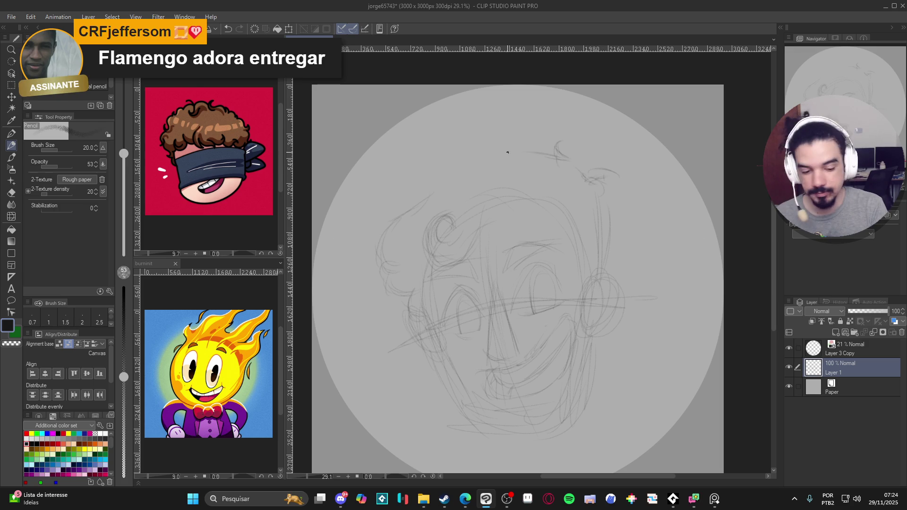
pyautogui.moveTo(501, 155)
pyautogui.mouseDown()
pyautogui.moveTo(441, 168)
pyautogui.moveTo(441, 151)
pyautogui.mouseUp()
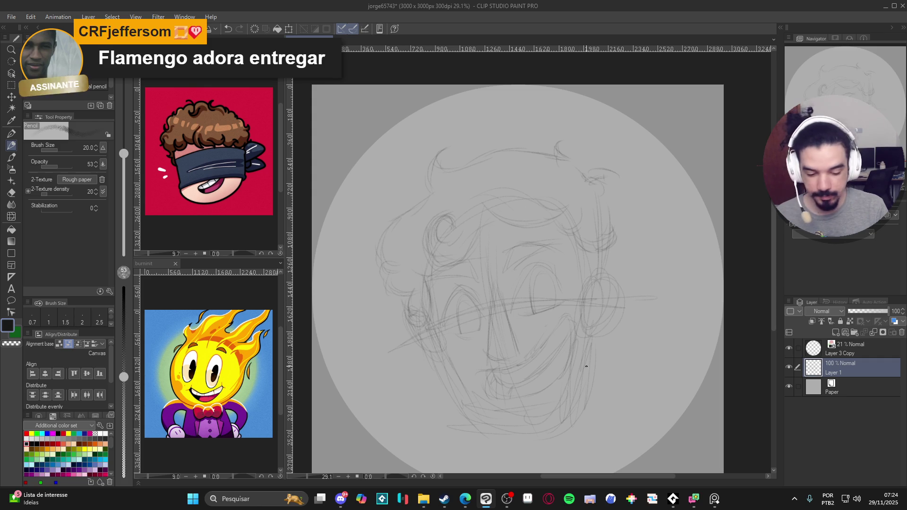
pyautogui.scroll(-1, 560, 357)
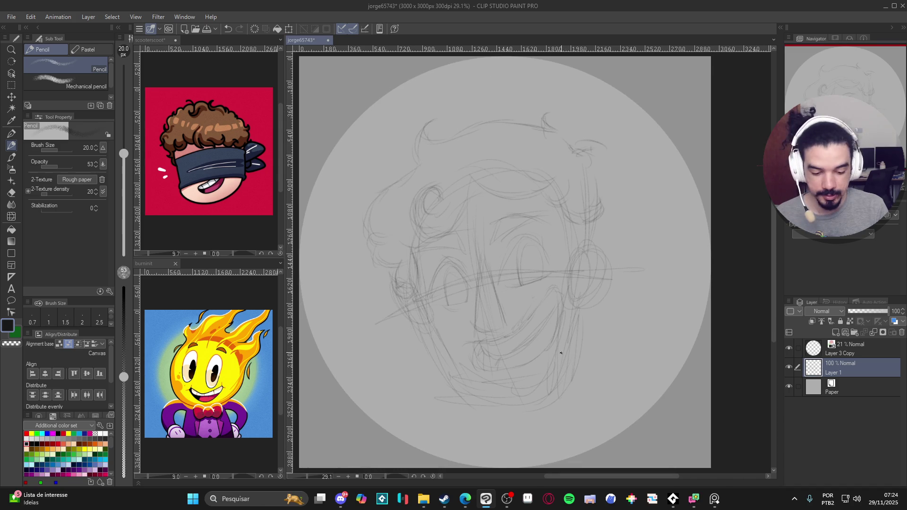
# Darken a mark near the eye line, then add new Layer 2 above Layer 1.
pyautogui.scroll(-1, 567, 388)
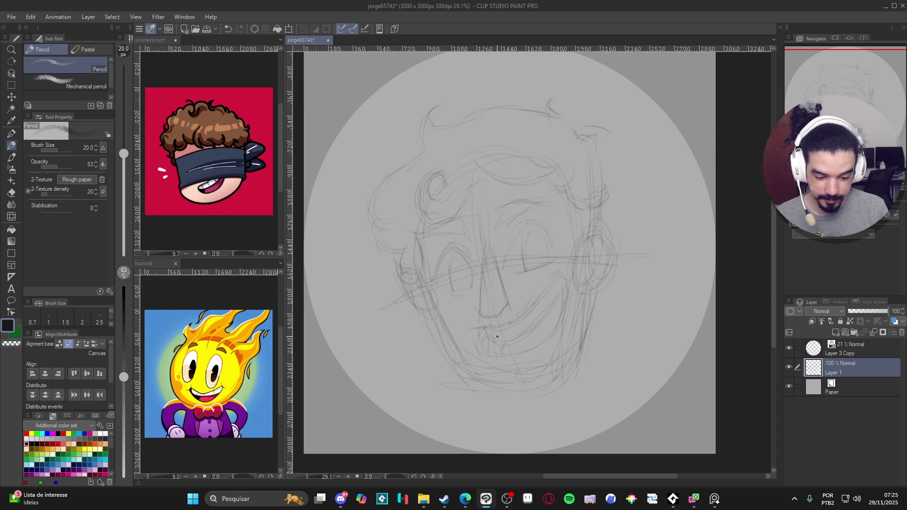
pyautogui.moveTo(549, 253); pyautogui.dragTo(547, 255)
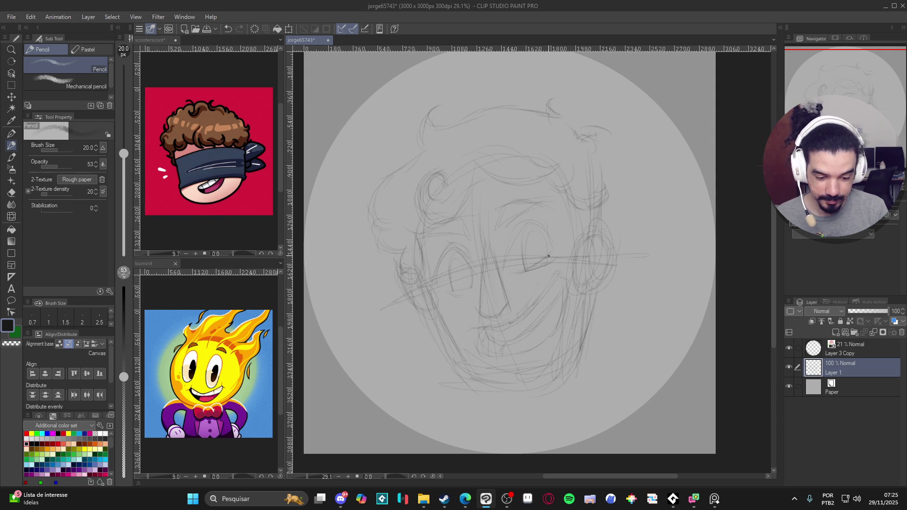
pyautogui.press('e')
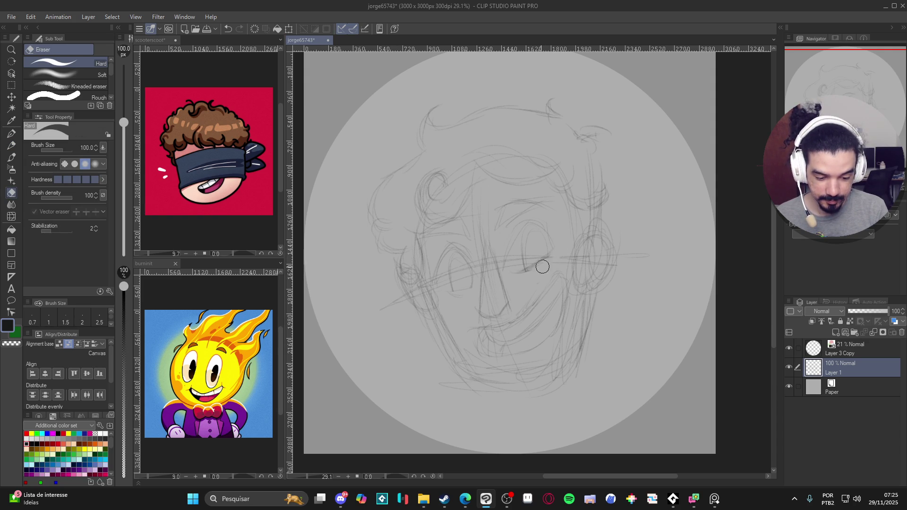
pyautogui.press('p')
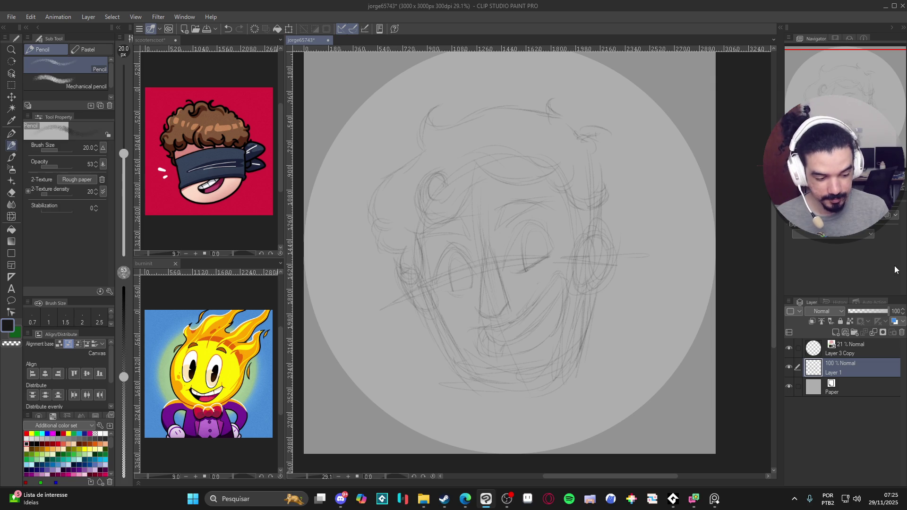
pyautogui.hotkey('ctrl', 'shift', 'n')
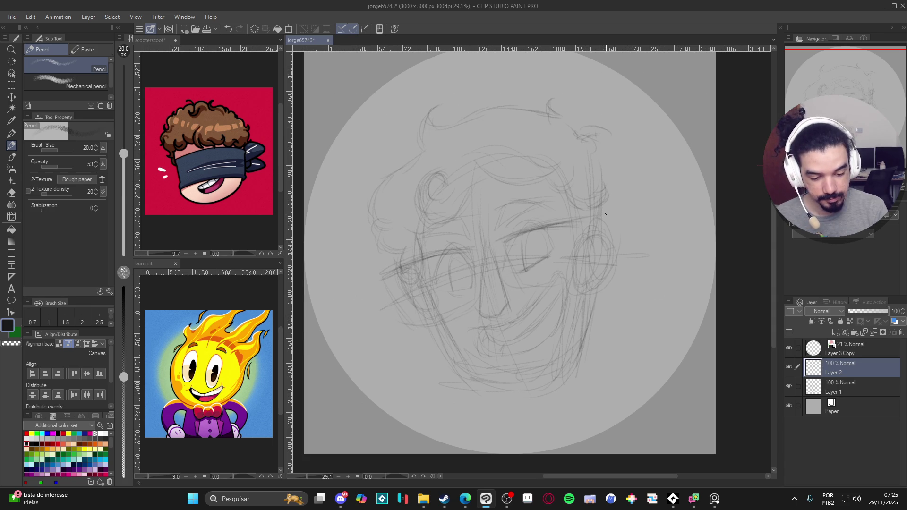
# Sketch glasses strokes on Layer 2, hide that layer, and start transforming Layer 1.
pyautogui.moveTo(520, 285); pyautogui.dragTo(505, 287)
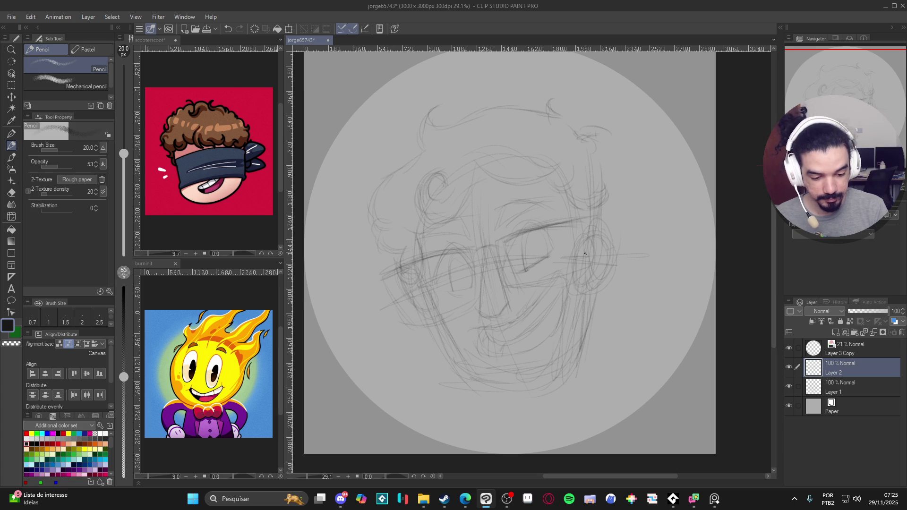
pyautogui.moveTo(412, 319); pyautogui.dragTo(430, 318)
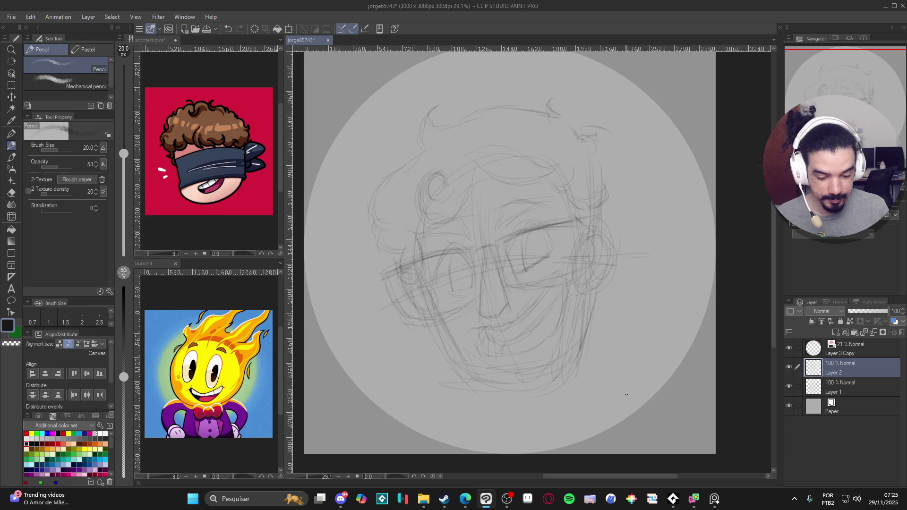
pyautogui.click(787, 368)
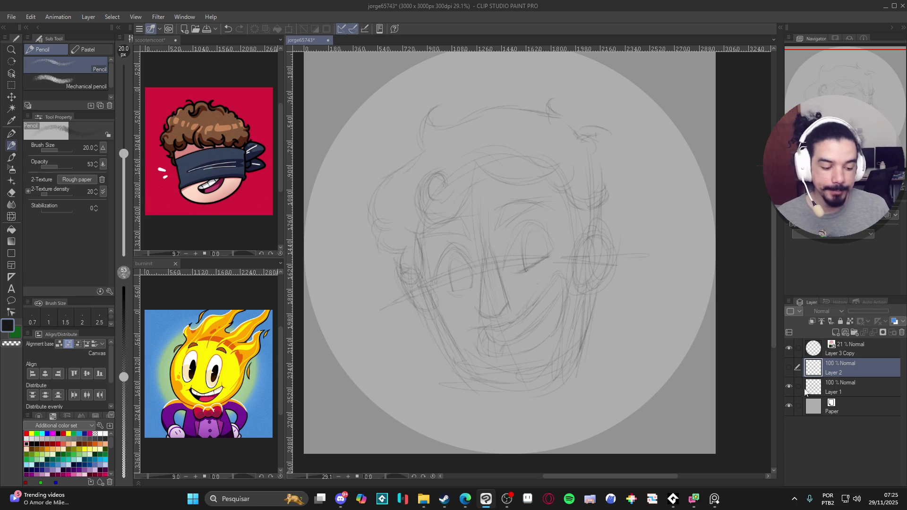
pyautogui.click(800, 392)
pyautogui.hotkey('ctrl', 't')
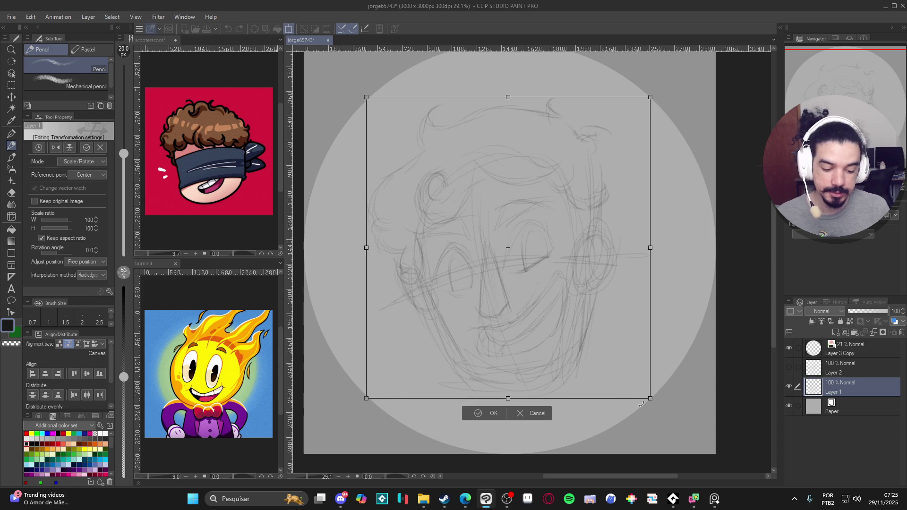
# Enlarge the Layer 1 sketch to 107%, set its opacity to 50%, and add Layer 3 above.
pyautogui.moveTo(650, 399)
pyautogui.mouseDown()
pyautogui.moveTo(657, 405)
pyautogui.moveTo(644, 394)
pyautogui.moveTo(650, 387)
pyautogui.moveTo(669, 413)
pyautogui.mouseUp()
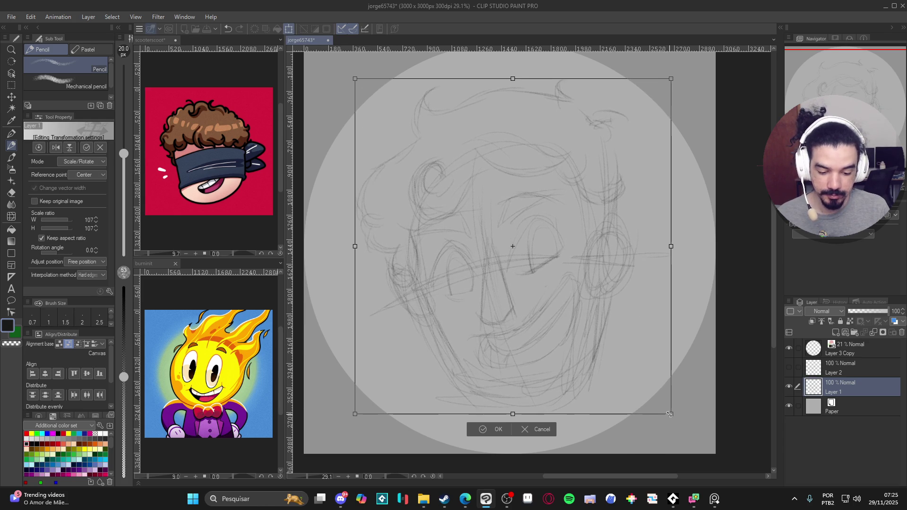
pyautogui.press('Return')
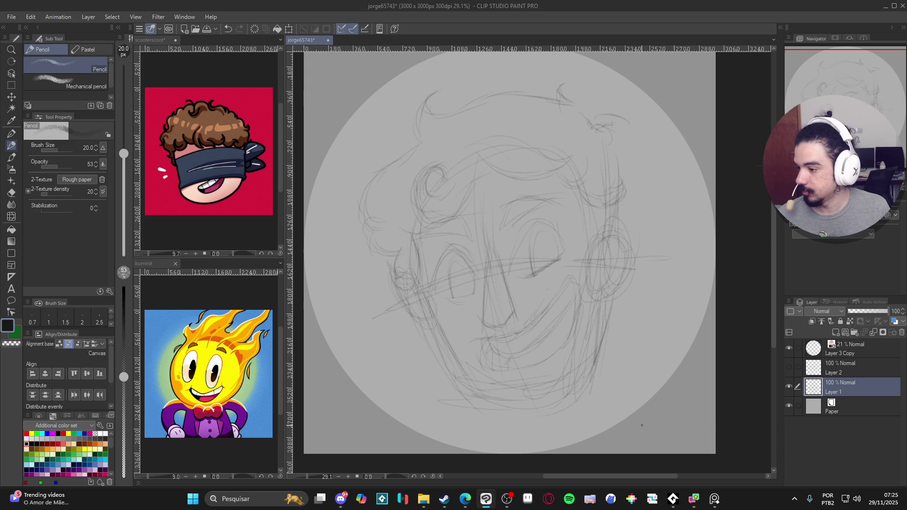
pyautogui.click(791, 385)
pyautogui.click(791, 385)
pyautogui.click(860, 311)
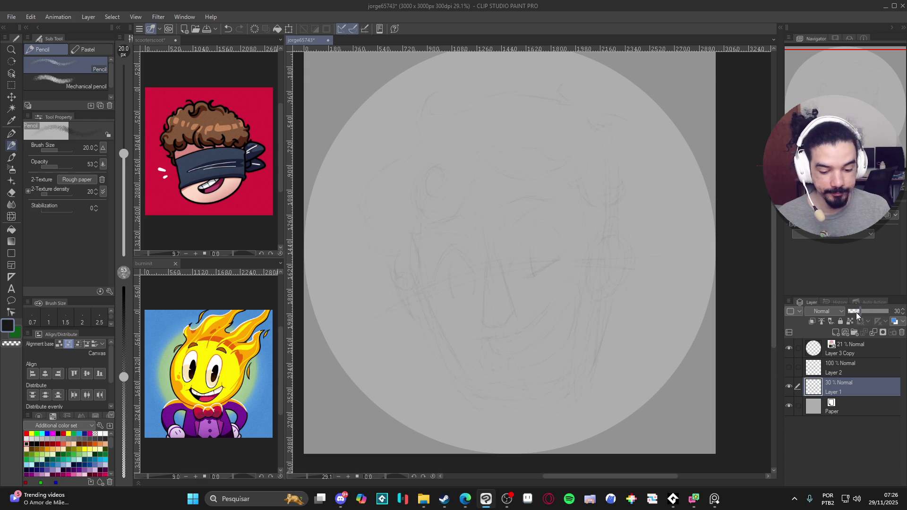
pyautogui.click(868, 312)
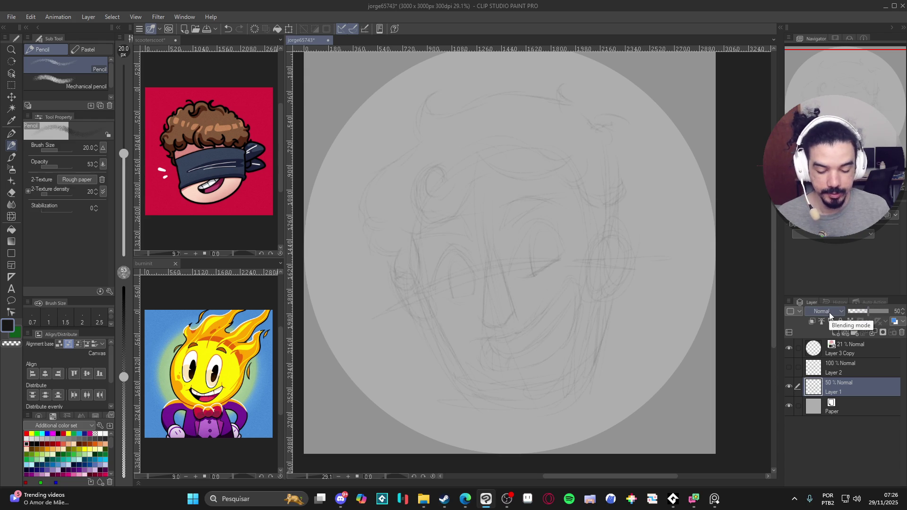
pyautogui.hotkey('ctrl', 'shift', 'n')
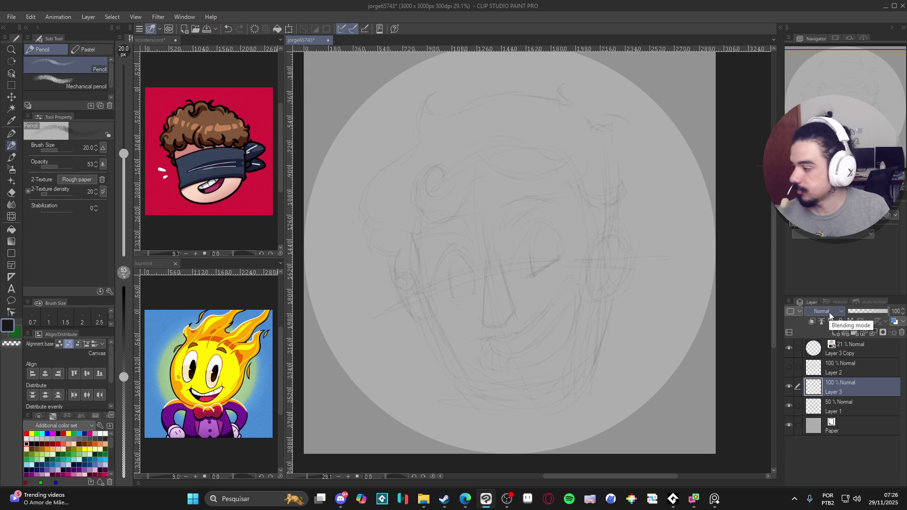
# On Layer 3, trace a darker pencil jawline around both cheeks and the chin.
pyautogui.press('p')
pyautogui.scroll(-1, 495, 324)
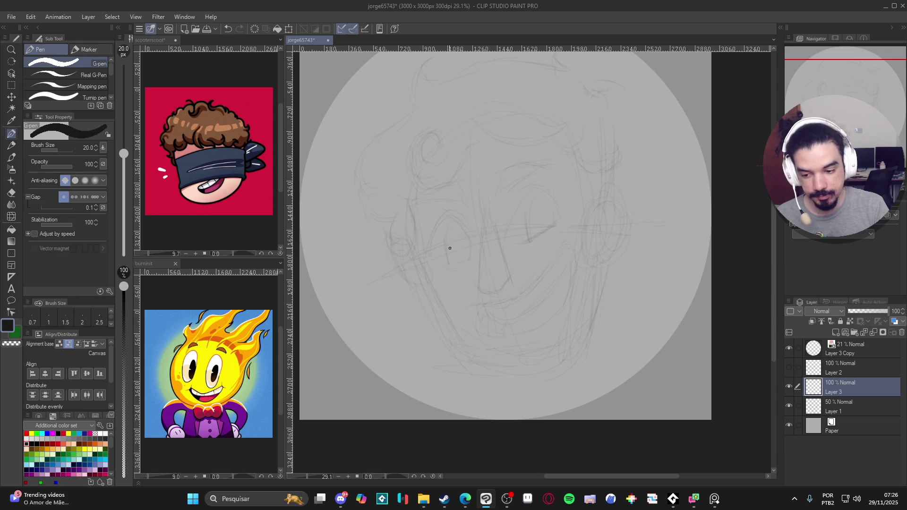
pyautogui.press('p')
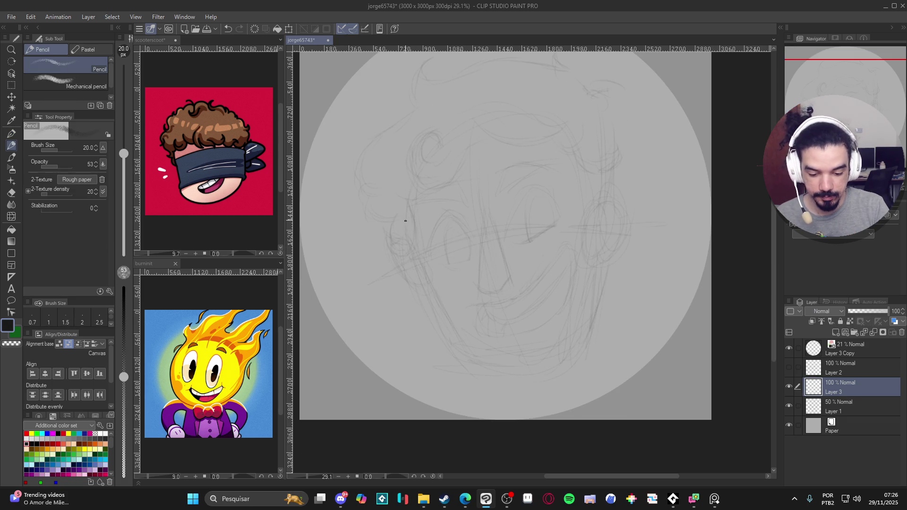
pyautogui.moveTo(412, 234); pyautogui.dragTo(561, 361)
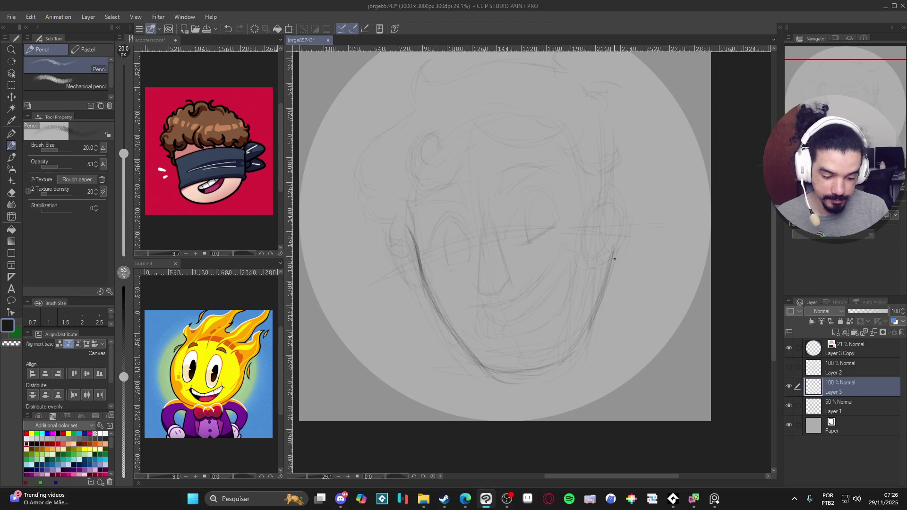
pyautogui.moveTo(607, 288); pyautogui.dragTo(555, 363)
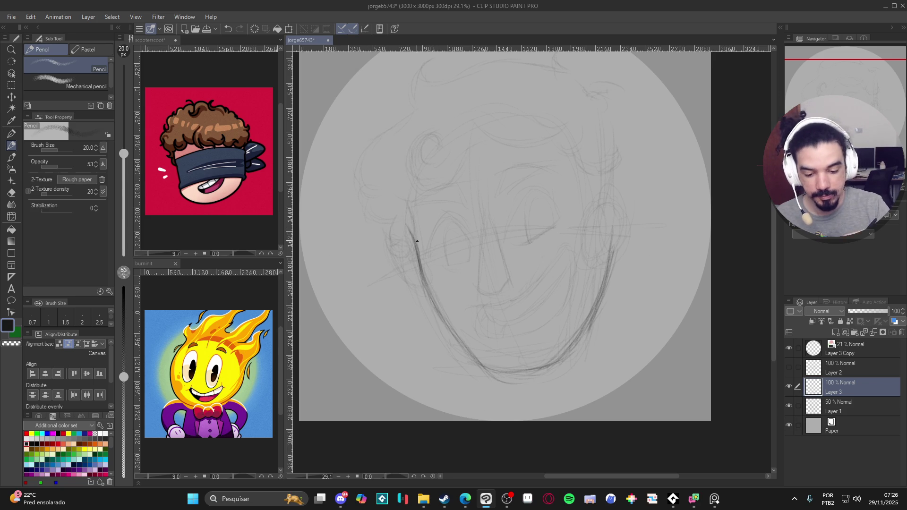
pyautogui.moveTo(411, 226); pyautogui.dragTo(453, 330)
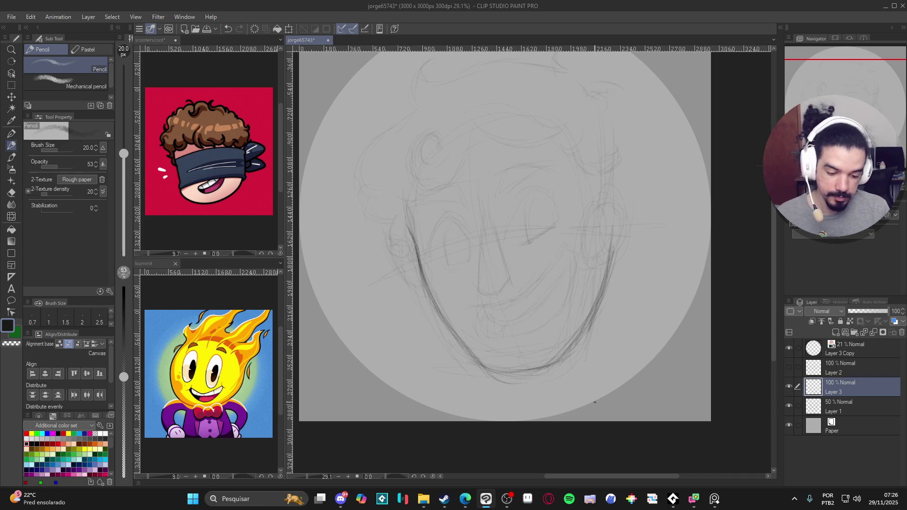
pyautogui.press('e')
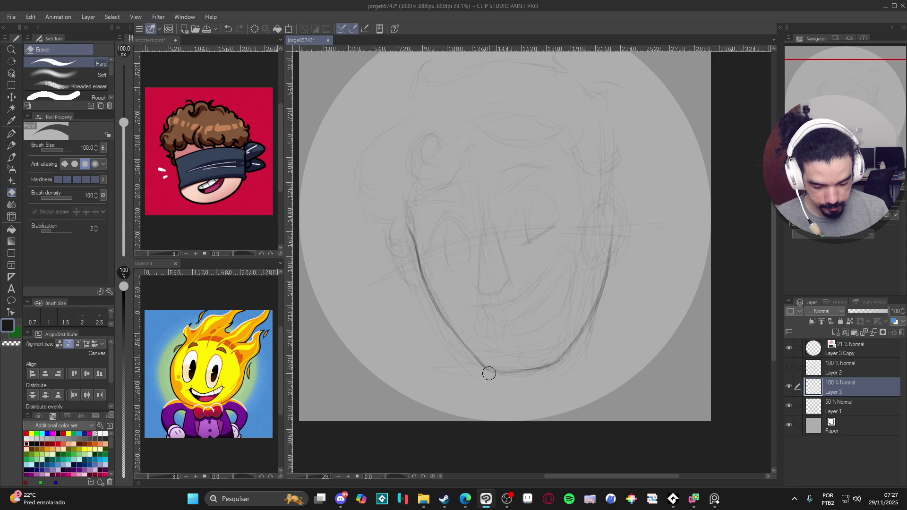
# Erase the upper part of the right jawline and return to the pencil to redraw it.
pyautogui.press('p')
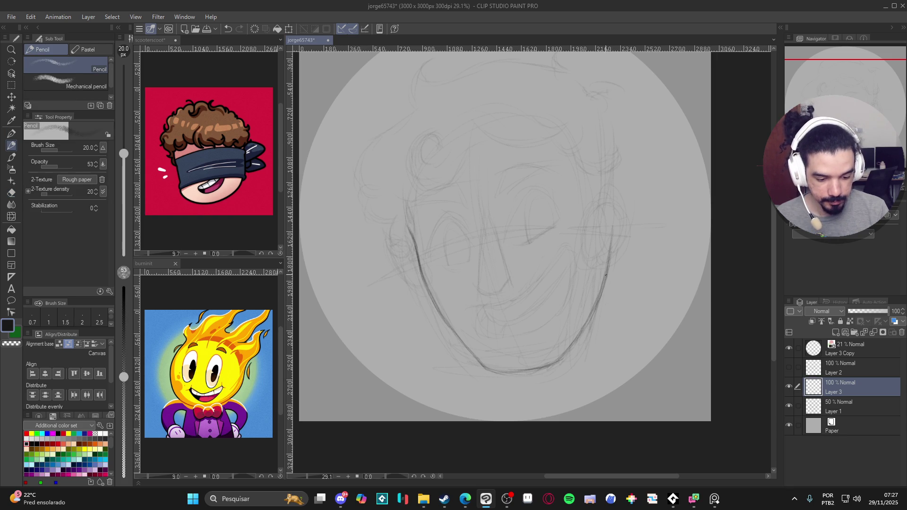
pyautogui.press('e')
pyautogui.moveTo(613, 233); pyautogui.dragTo(607, 254)
pyautogui.press('p')
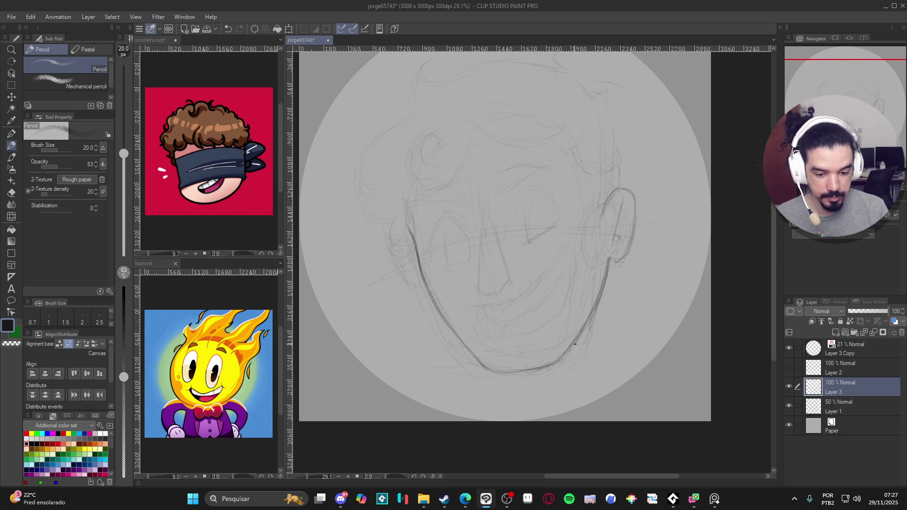
pyautogui.moveTo(614, 331); pyautogui.dragTo(611, 376)
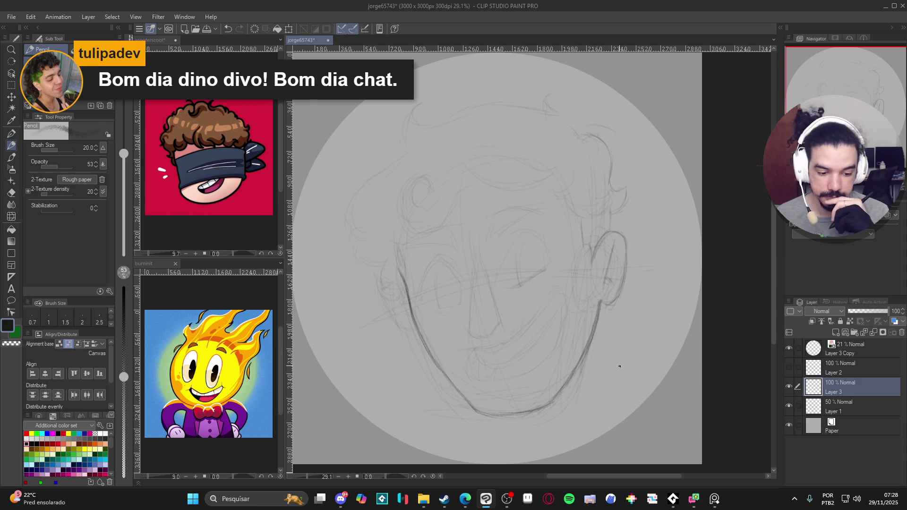
# Sketch a hair curl on the right of the head, undoing the stray pencil marks.
pyautogui.moveTo(604, 144); pyautogui.dragTo(609, 170)
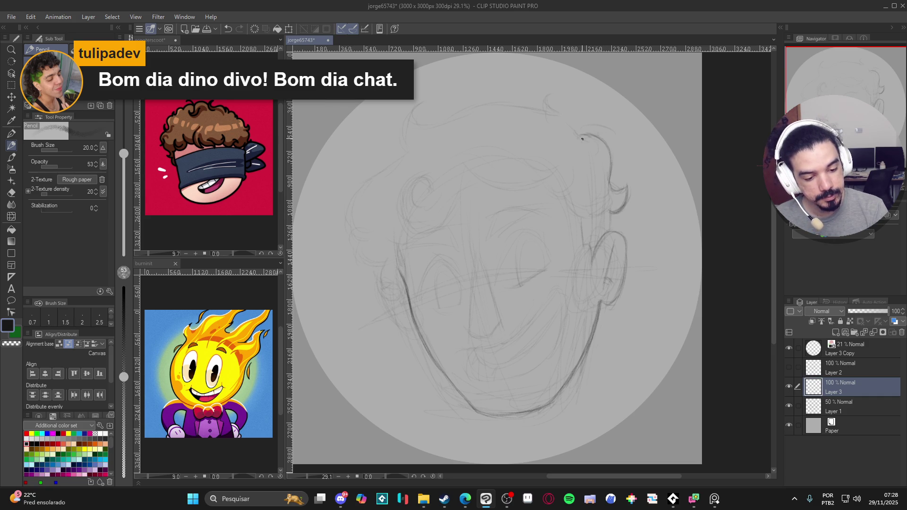
pyautogui.scroll(1, 648, 338)
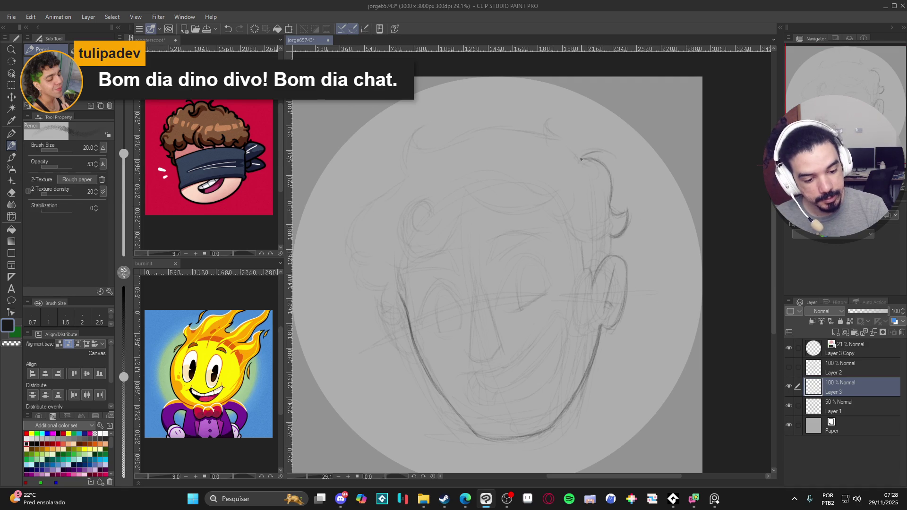
pyautogui.hotkey('ctrl', 'z')
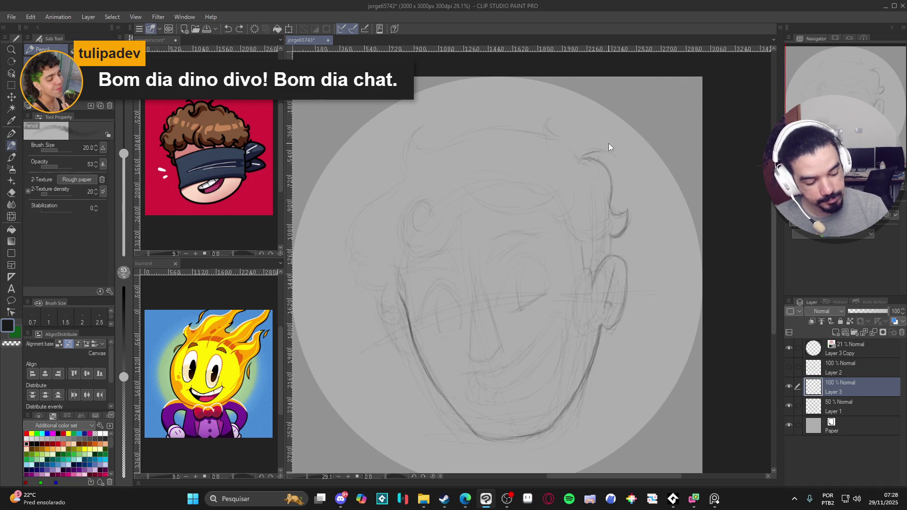
pyautogui.click(584, 157)
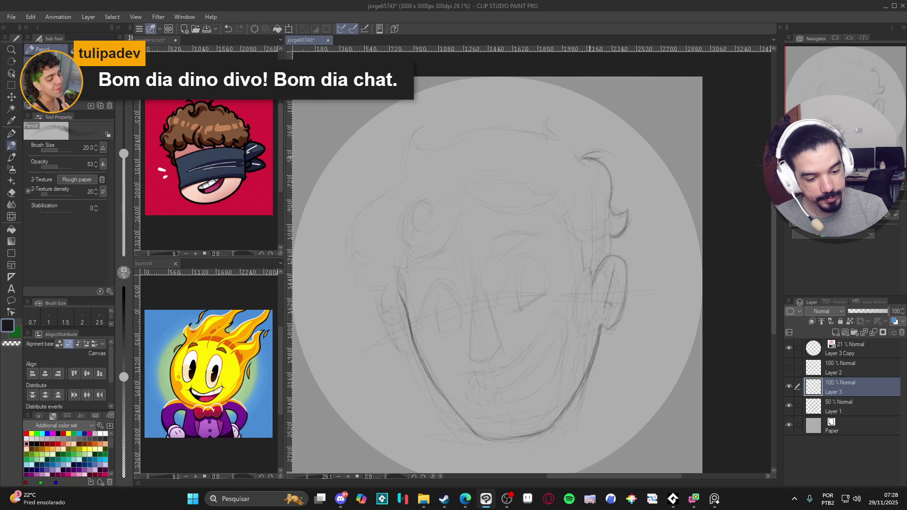
pyautogui.hotkey('ctrl', 'z')
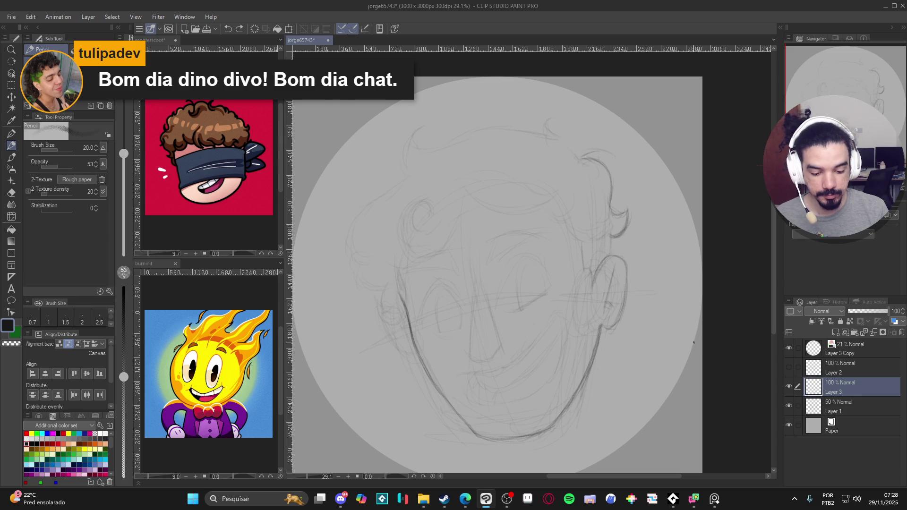
pyautogui.moveTo(649, 318); pyautogui.dragTo(658, 327)
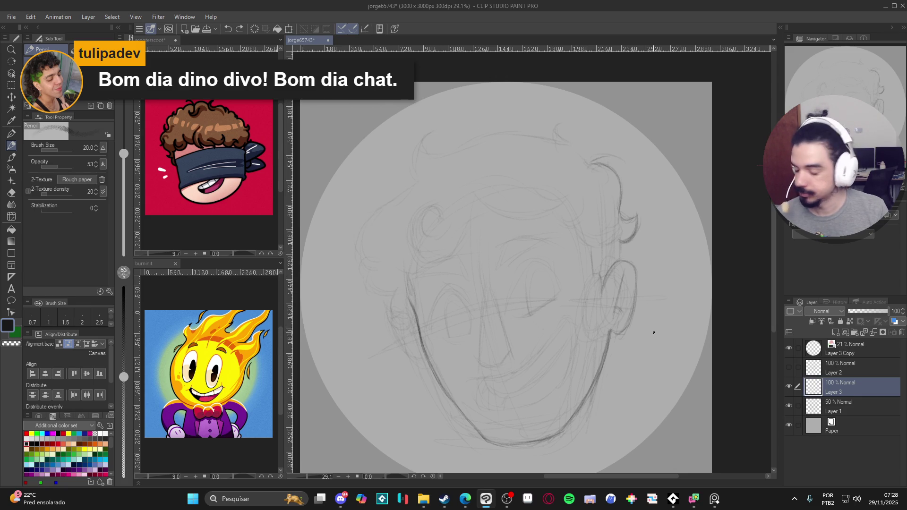
pyautogui.moveTo(637, 358)
pyautogui.mouseDown()
pyautogui.moveTo(640, 342)
pyautogui.moveTo(611, 332)
pyautogui.mouseUp()
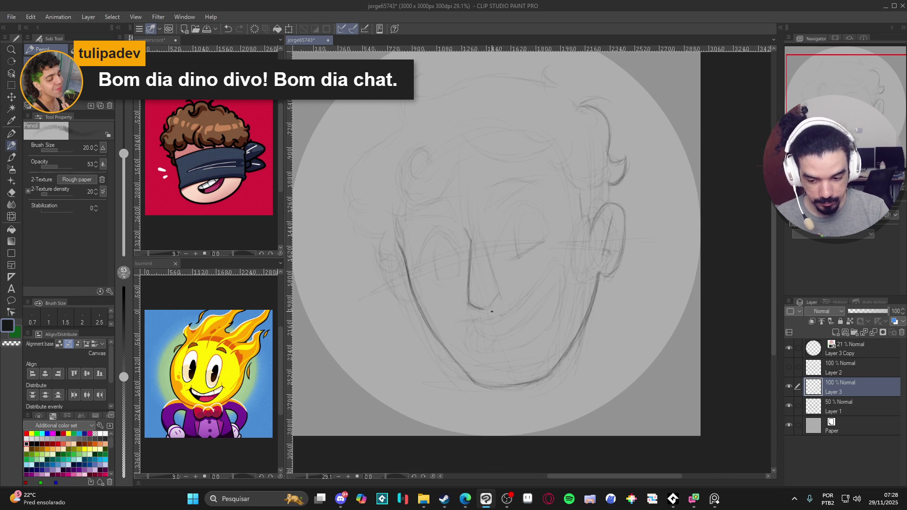
# Extend the nose line upward and outline the right eye with a darker left edge.
pyautogui.moveTo(492, 303); pyautogui.dragTo(498, 296)
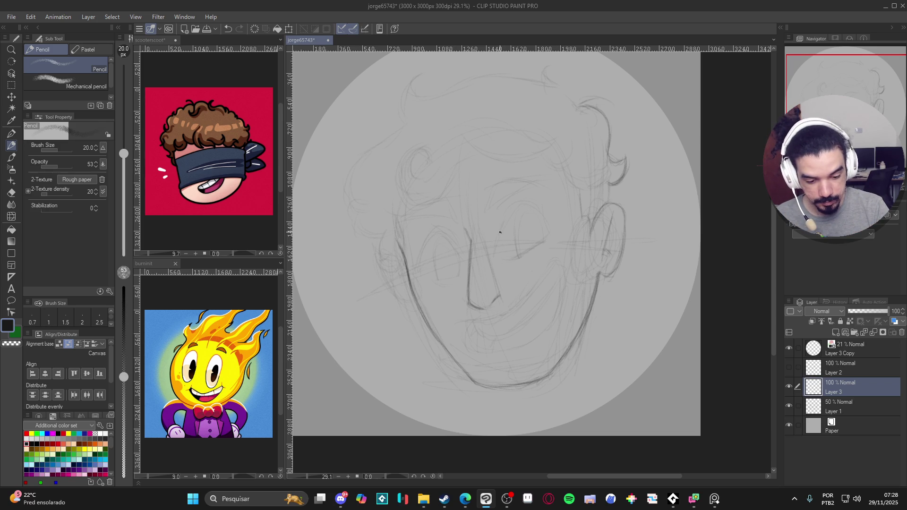
pyautogui.moveTo(507, 216); pyautogui.dragTo(513, 208)
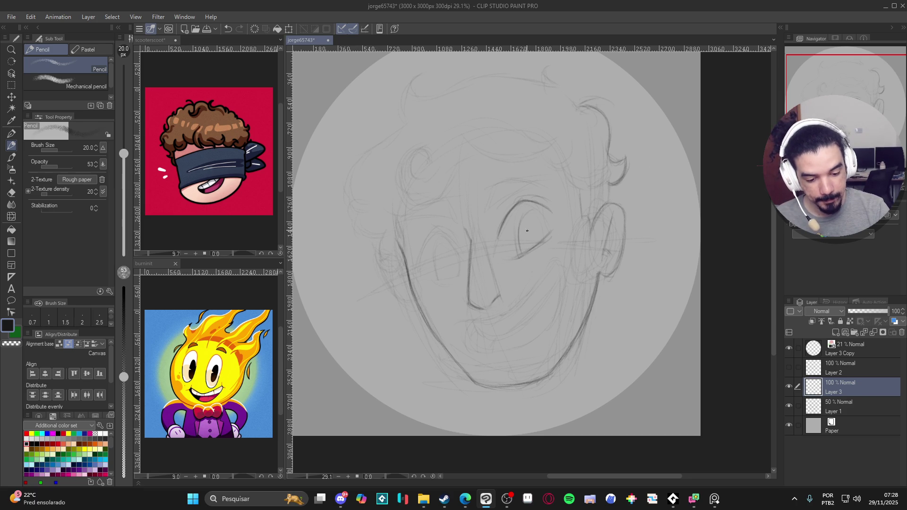
pyautogui.moveTo(519, 233); pyautogui.dragTo(521, 256)
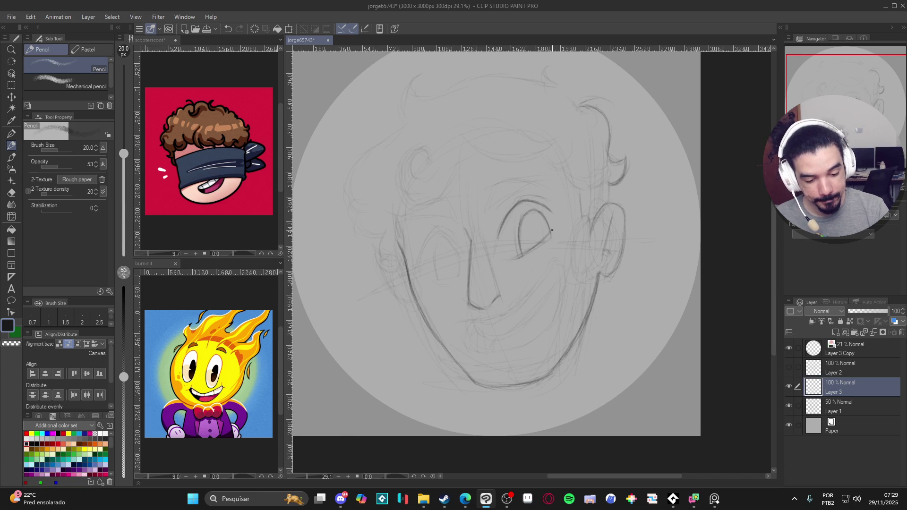
# Draw the right and left eyebrows, then level the canvas rotation back to zero.
pyautogui.moveTo(486, 204); pyautogui.dragTo(492, 191)
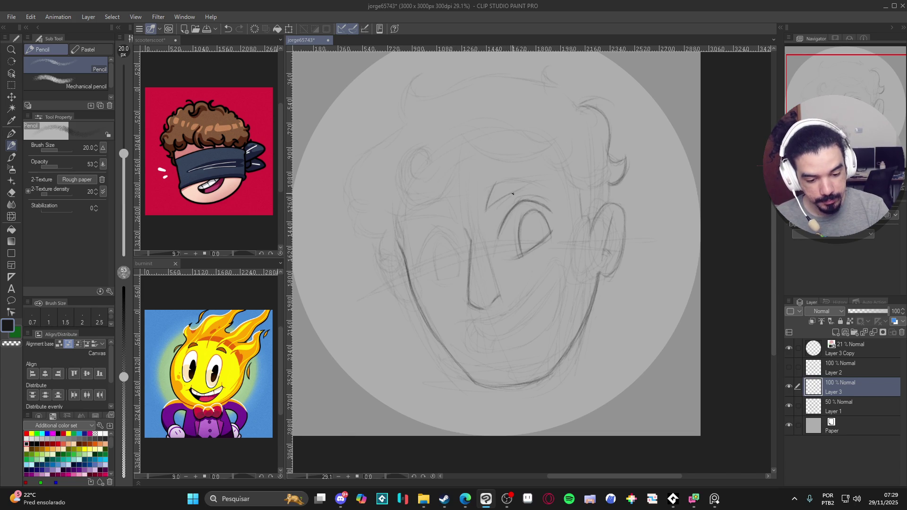
pyautogui.moveTo(491, 185); pyautogui.dragTo(530, 180)
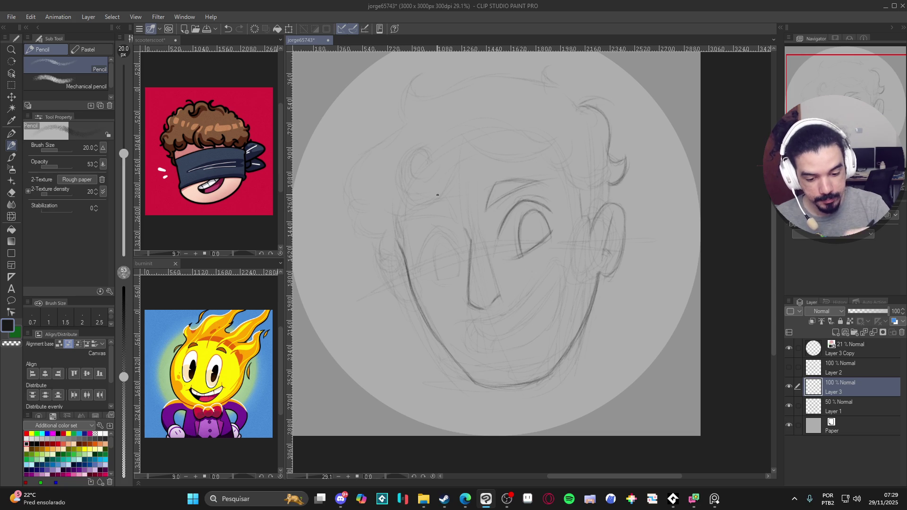
pyautogui.moveTo(443, 197); pyautogui.dragTo(457, 220)
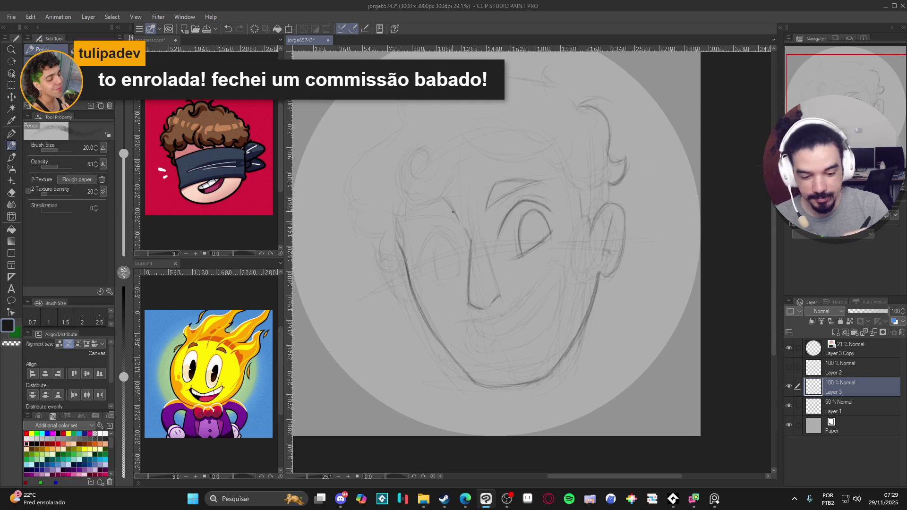
pyautogui.moveTo(458, 217)
pyautogui.mouseDown()
pyautogui.moveTo(548, 222)
pyautogui.moveTo(523, 248)
pyautogui.mouseUp()
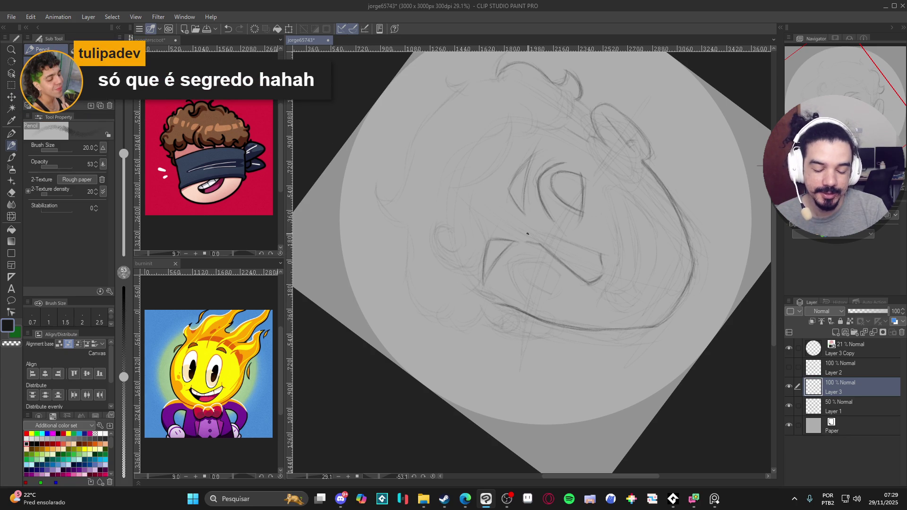
pyautogui.hotkey('ctrl', '@')
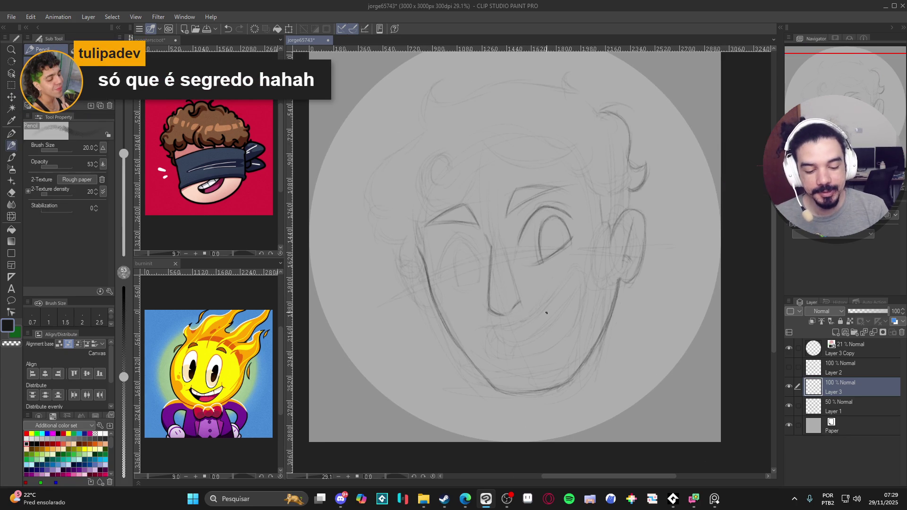
# Draw the right eye's lower lid and shade its iris and pupil dark with the pencil.
pyautogui.moveTo(518, 398); pyautogui.dragTo(510, 391)
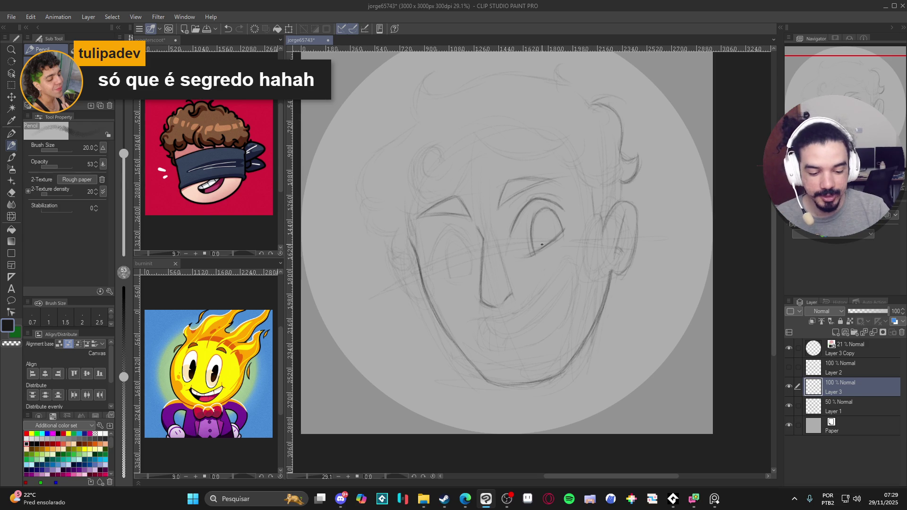
pyautogui.moveTo(533, 253); pyautogui.dragTo(559, 236)
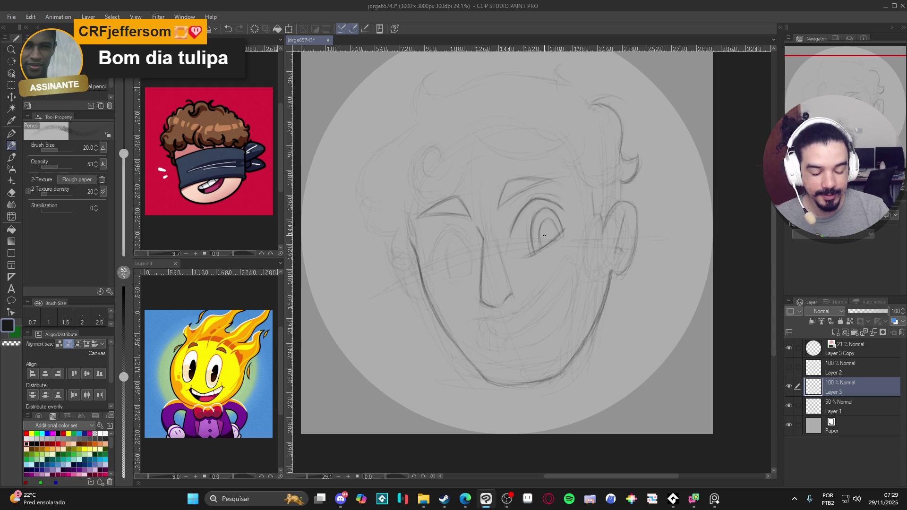
pyautogui.moveTo(540, 244)
pyautogui.mouseDown()
pyautogui.moveTo(541, 232)
pyautogui.moveTo(550, 236)
pyautogui.moveTo(534, 235)
pyautogui.moveTo(538, 219)
pyautogui.moveTo(558, 226)
pyautogui.moveTo(546, 236)
pyautogui.moveTo(550, 225)
pyautogui.mouseUp()
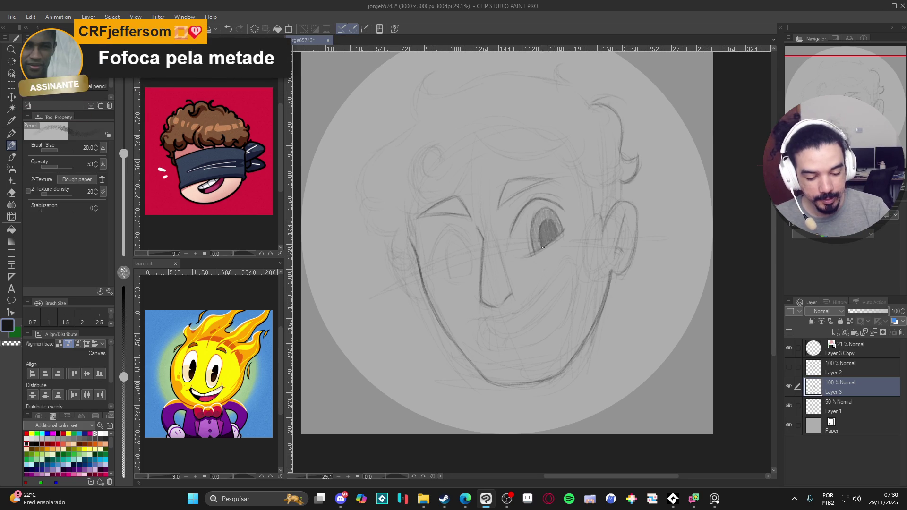
pyautogui.moveTo(548, 243); pyautogui.dragTo(552, 223)
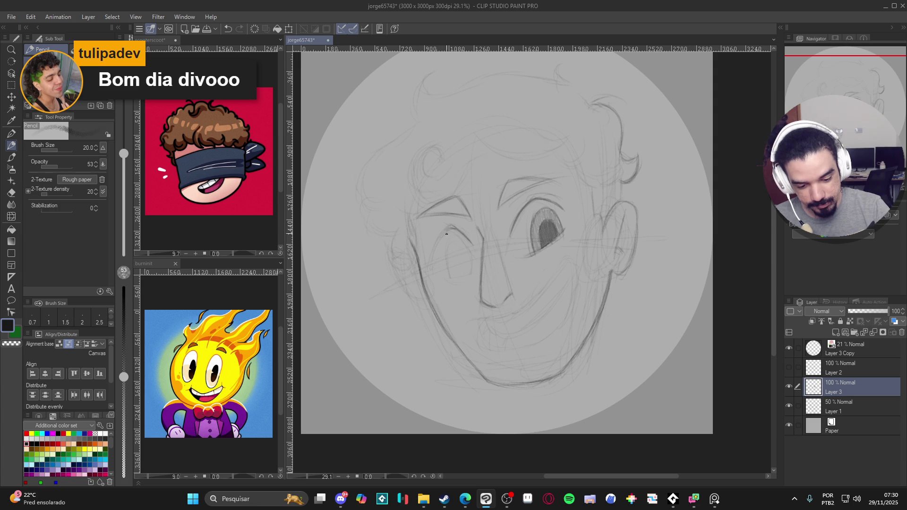
# Outline the left eye's curve and right edge, then shade its iris and upper part dark.
pyautogui.moveTo(443, 234); pyautogui.dragTo(432, 256)
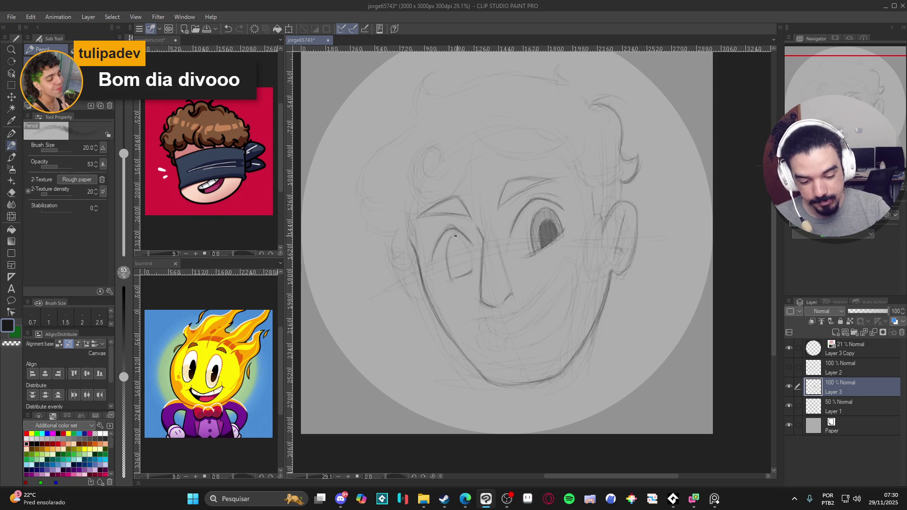
pyautogui.moveTo(461, 241); pyautogui.dragTo(470, 259)
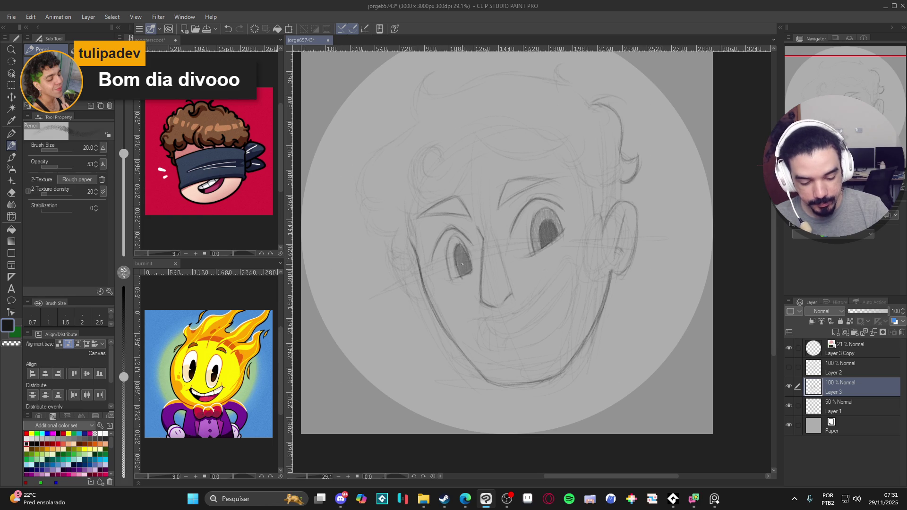
pyautogui.moveTo(448, 257); pyautogui.dragTo(457, 277)
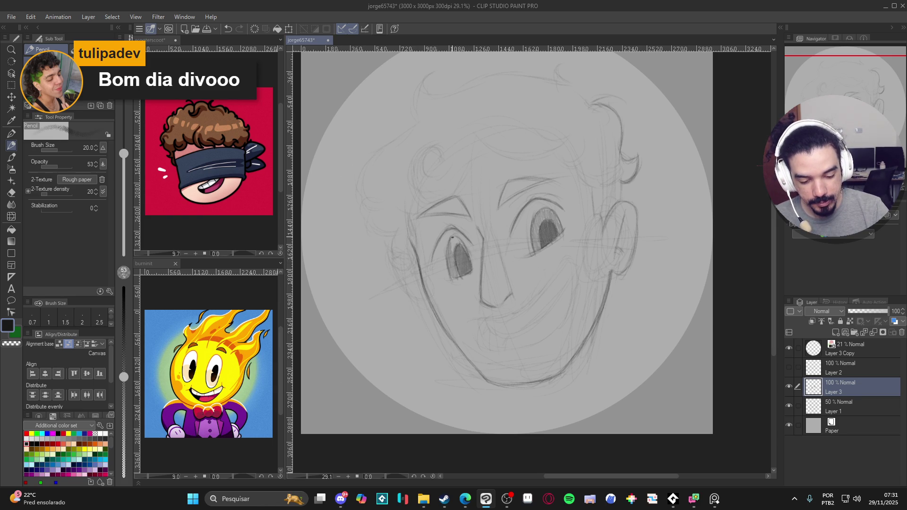
pyautogui.moveTo(451, 238); pyautogui.dragTo(453, 247)
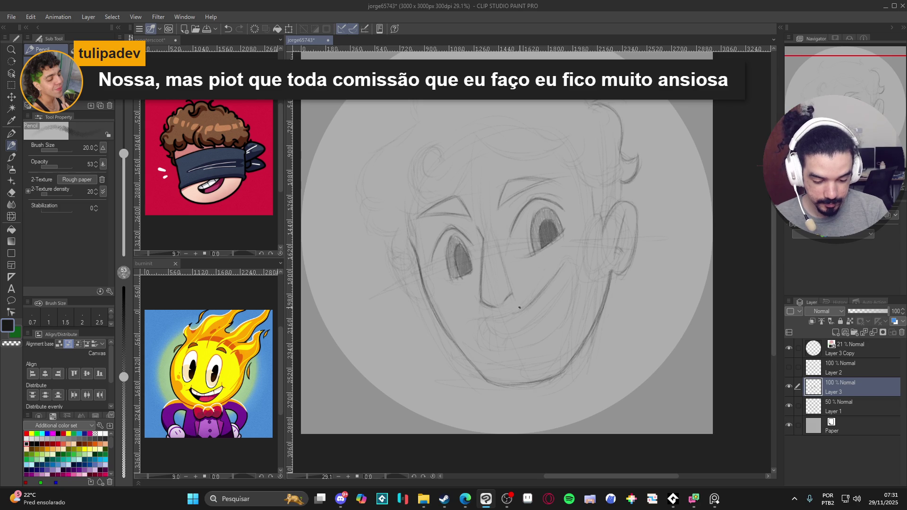
# Touch up the mouth line and draw the right cheek line, turning the view upright.
pyautogui.moveTo(501, 316); pyautogui.dragTo(486, 318)
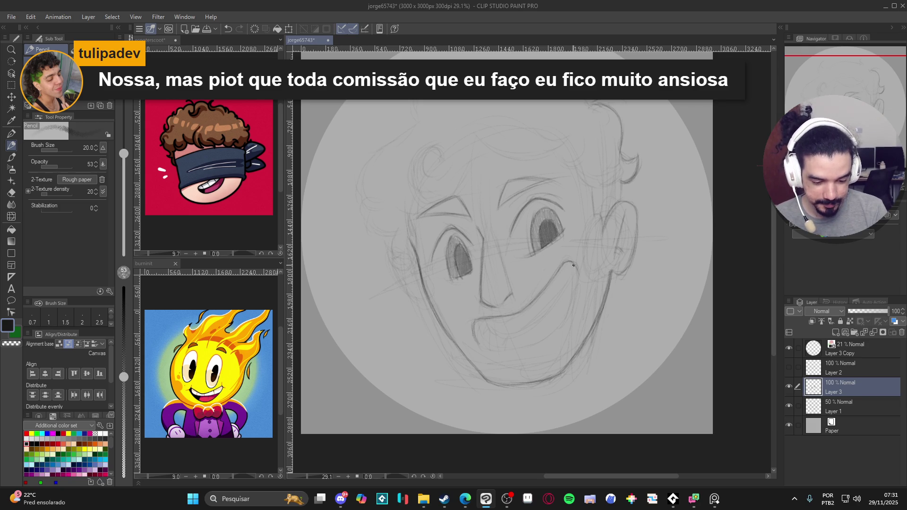
pyautogui.moveTo(577, 270)
pyautogui.mouseDown()
pyautogui.moveTo(578, 305)
pyautogui.moveTo(545, 344)
pyautogui.moveTo(554, 345)
pyautogui.moveTo(466, 247)
pyautogui.mouseUp()
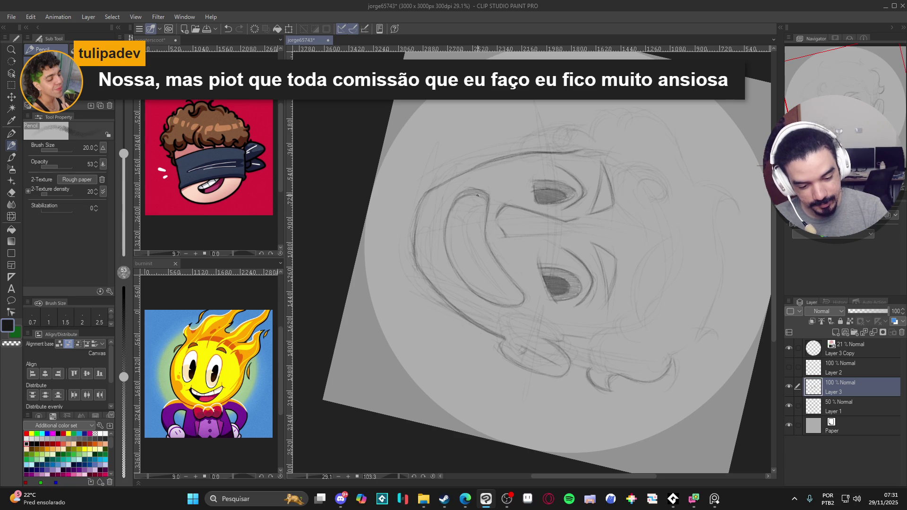
pyautogui.moveTo(470, 291)
pyautogui.mouseDown()
pyautogui.moveTo(498, 321)
pyautogui.moveTo(566, 321)
pyautogui.moveTo(593, 261)
pyautogui.mouseUp()
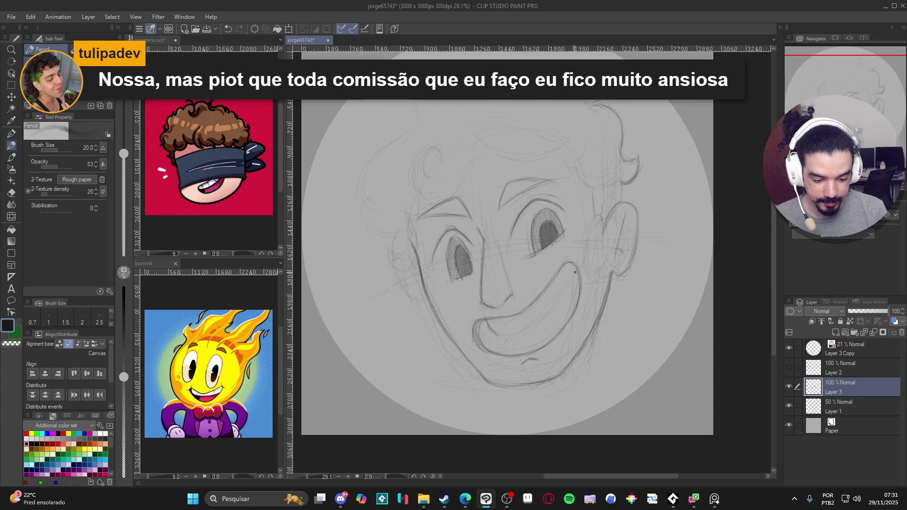
# Trace the mouth's upper and inner curves darker, redoing a short stroke near the mouth.
pyautogui.moveTo(574, 268)
pyautogui.mouseDown()
pyautogui.moveTo(546, 313)
pyautogui.moveTo(513, 337)
pyautogui.moveTo(575, 270)
pyautogui.mouseUp()
pyautogui.moveTo(551, 308)
pyautogui.mouseDown()
pyautogui.moveTo(545, 315)
pyautogui.moveTo(567, 286)
pyautogui.moveTo(520, 313)
pyautogui.mouseUp()
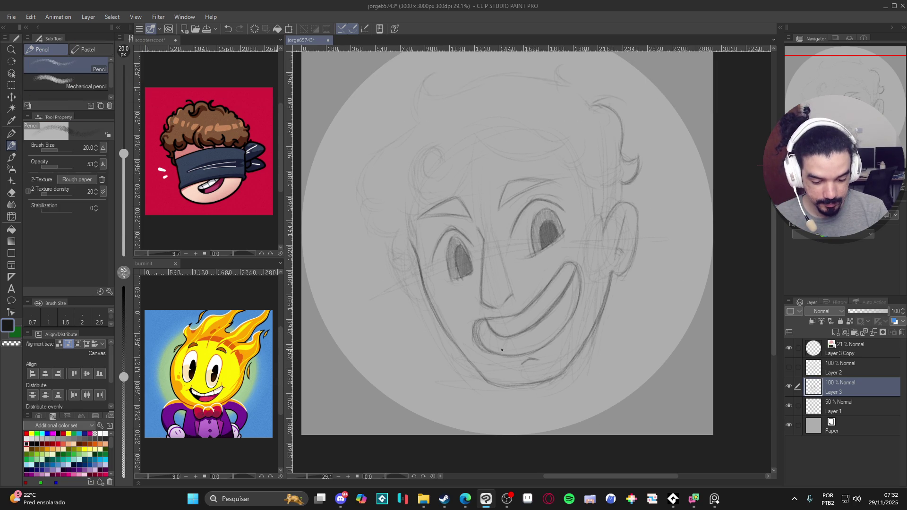
pyautogui.hotkey('ctrl', 'z')
pyautogui.moveTo(502, 345)
pyautogui.mouseDown()
pyautogui.moveTo(484, 326)
pyautogui.moveTo(497, 335)
pyautogui.moveTo(496, 349)
pyautogui.moveTo(502, 341)
pyautogui.mouseUp()
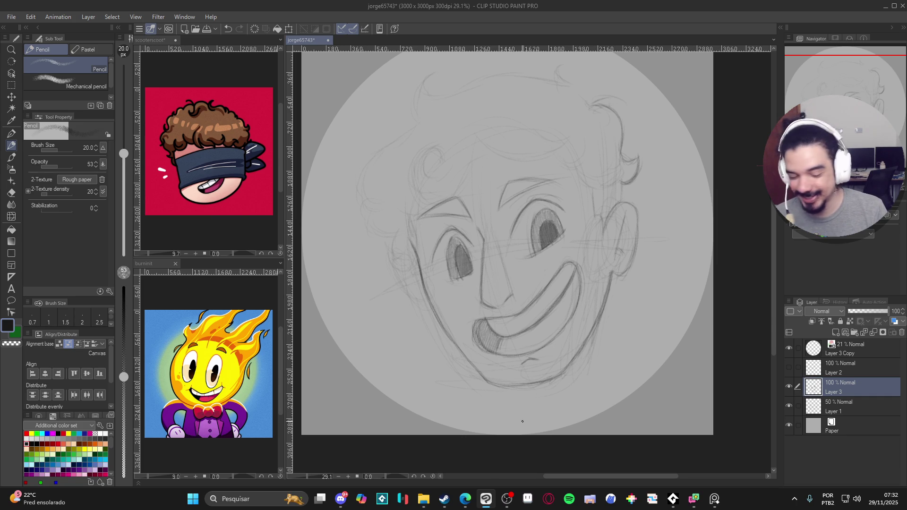
pyautogui.press('e')
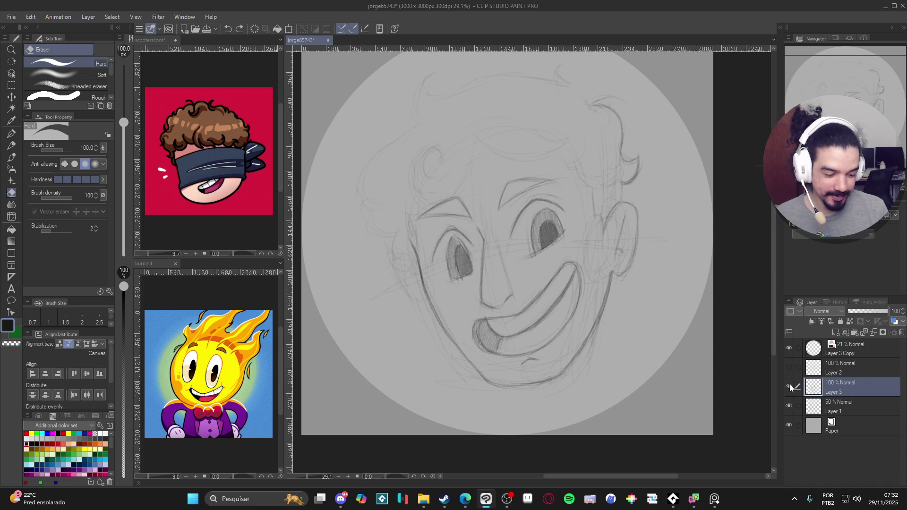
# Thicken and darken the left eyebrow with the pencil, then create Layer 4 for highlights.
pyautogui.press('p')
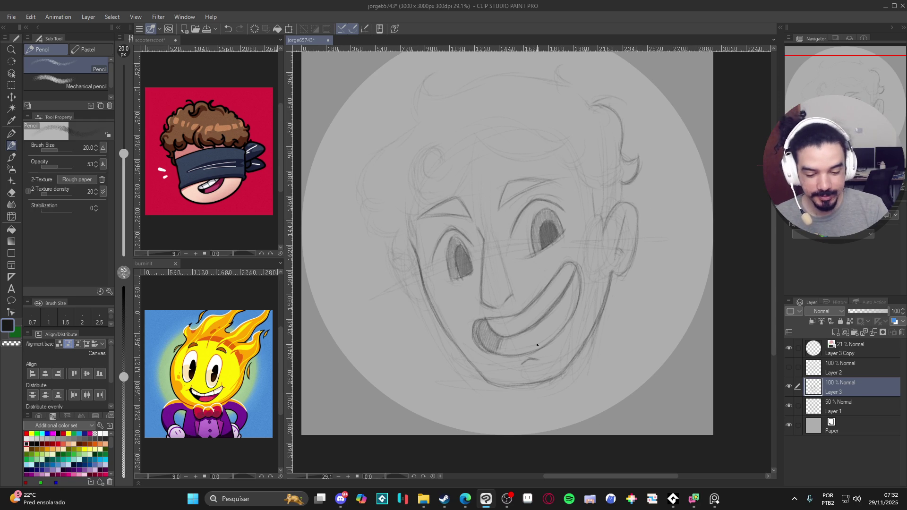
pyautogui.moveTo(431, 212)
pyautogui.mouseDown()
pyautogui.moveTo(469, 212)
pyautogui.moveTo(509, 184)
pyautogui.moveTo(529, 180)
pyautogui.moveTo(532, 188)
pyautogui.mouseUp()
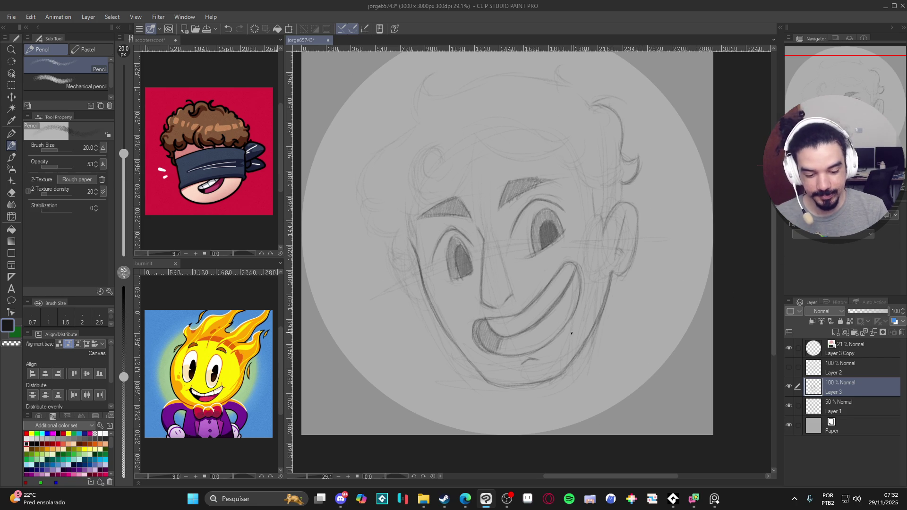
pyautogui.press('p')
pyautogui.hotkey('ctrl', 'shift', 'n')
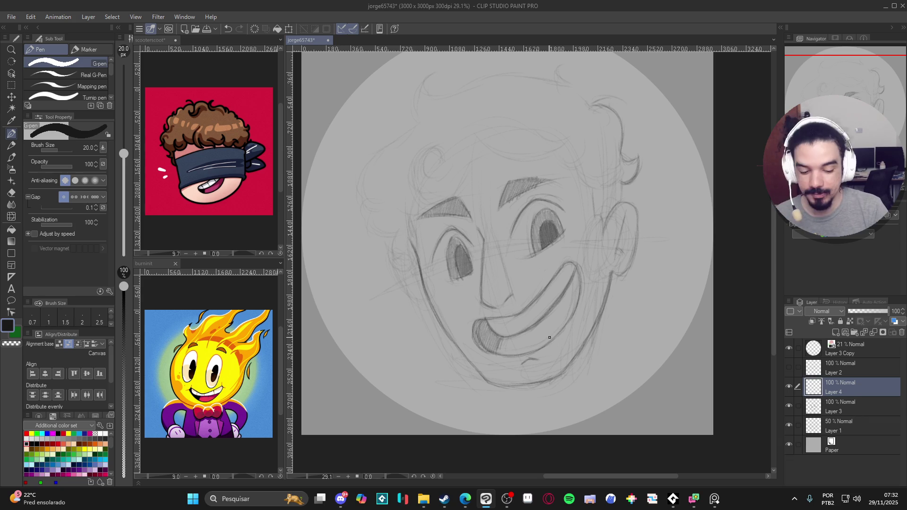
# Paint size-60 white highlights in both eyes, trim the right one to a point, then return to Layer 3 in near-black.
pyautogui.click(105, 433)
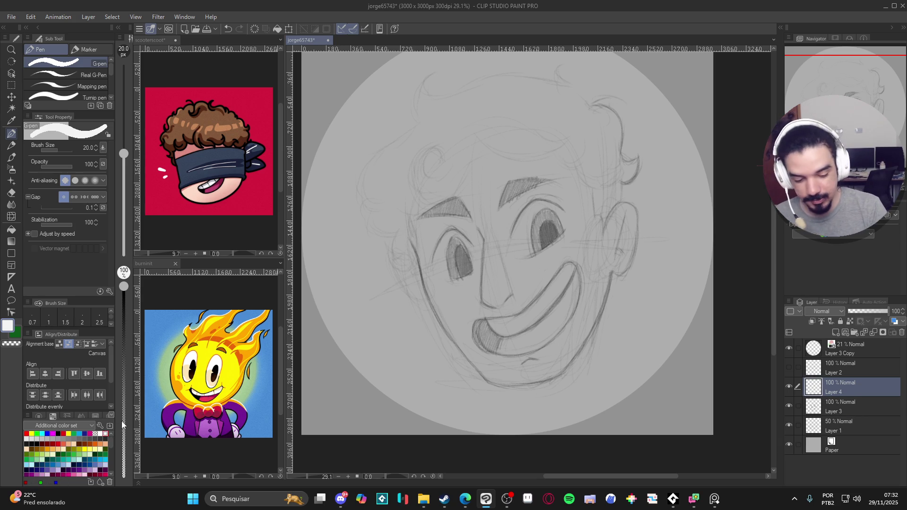
pyautogui.press(']')
pyautogui.press(']')
pyautogui.press(']')
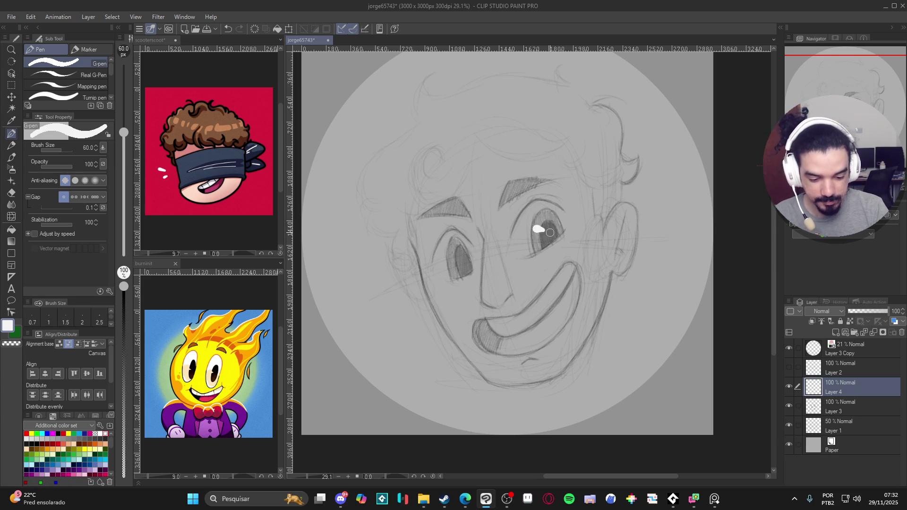
pyautogui.moveTo(536, 229); pyautogui.dragTo(544, 231)
pyautogui.hotkey('ctrl', 'z')
pyautogui.hotkey('ctrl', 'z')
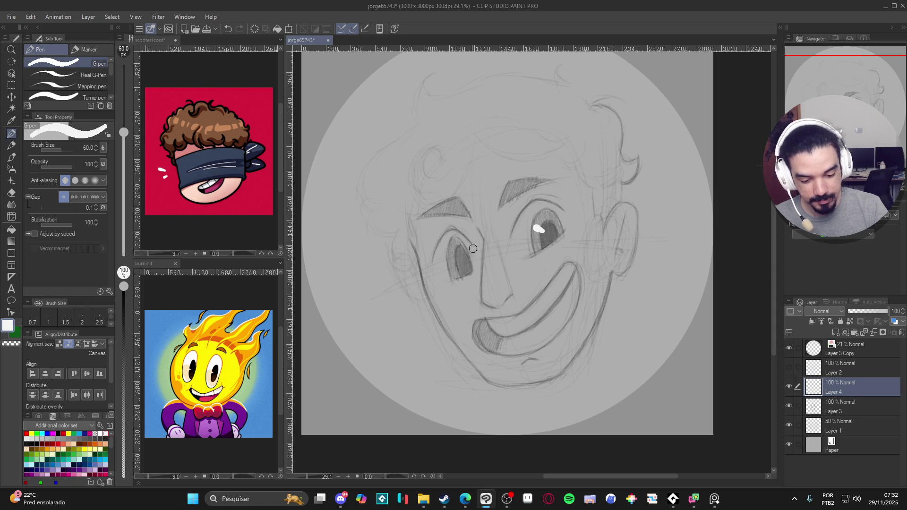
pyautogui.moveTo(450, 253); pyautogui.dragTo(454, 258)
pyautogui.press('c')
pyautogui.moveTo(542, 223); pyautogui.dragTo(535, 232)
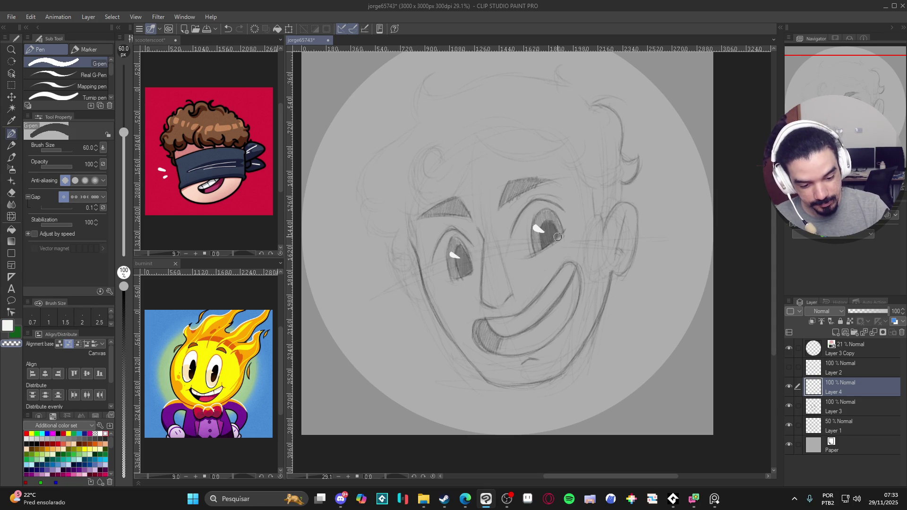
pyautogui.click(836, 409)
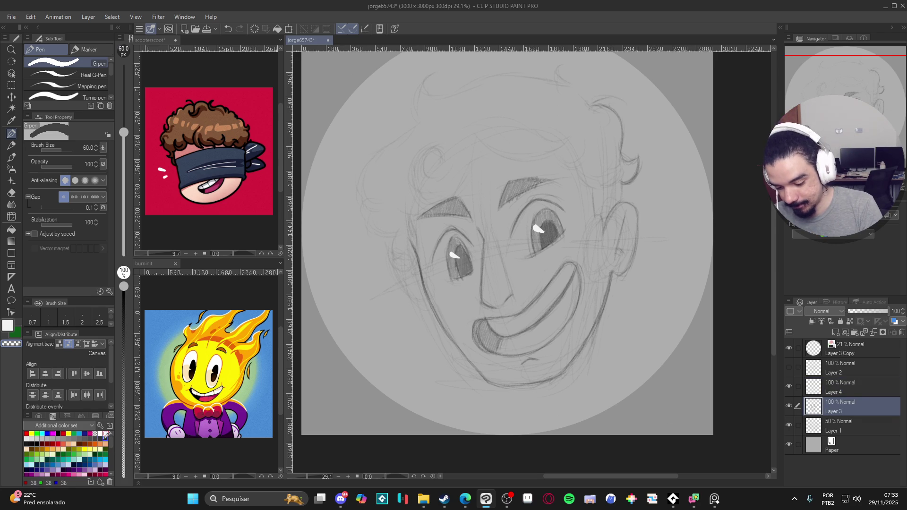
pyautogui.click(29, 443)
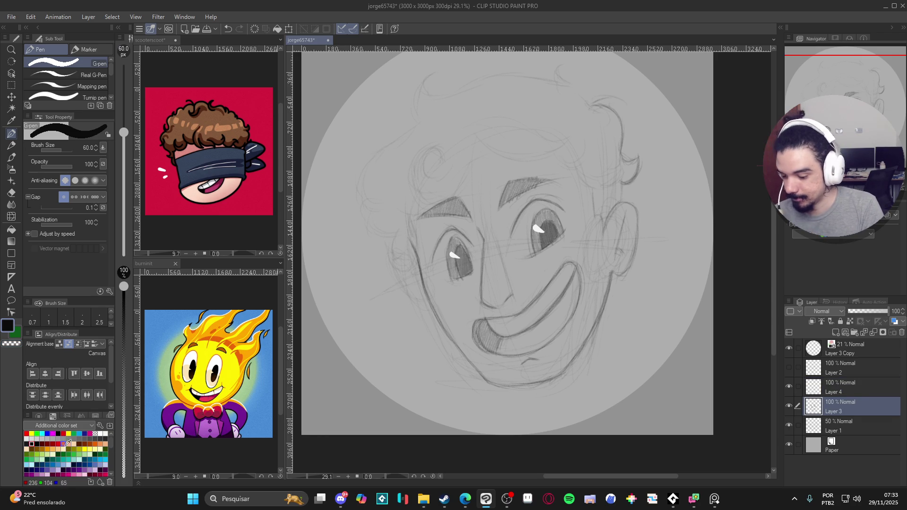
# Return to the pencil and save the drawing, undoing a stray stroke near the lower lip.
pyautogui.press('p')
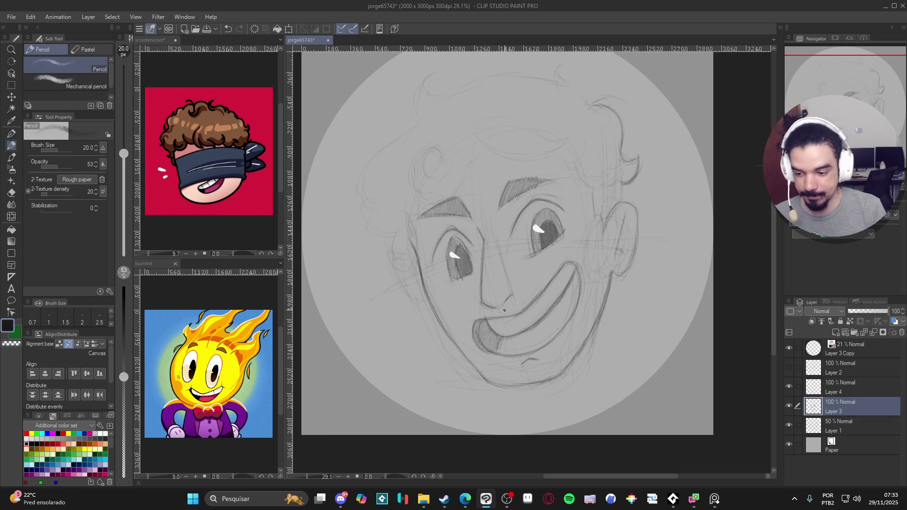
pyautogui.moveTo(660, 327); pyautogui.dragTo(656, 359)
pyautogui.hotkey('ctrl', 's')
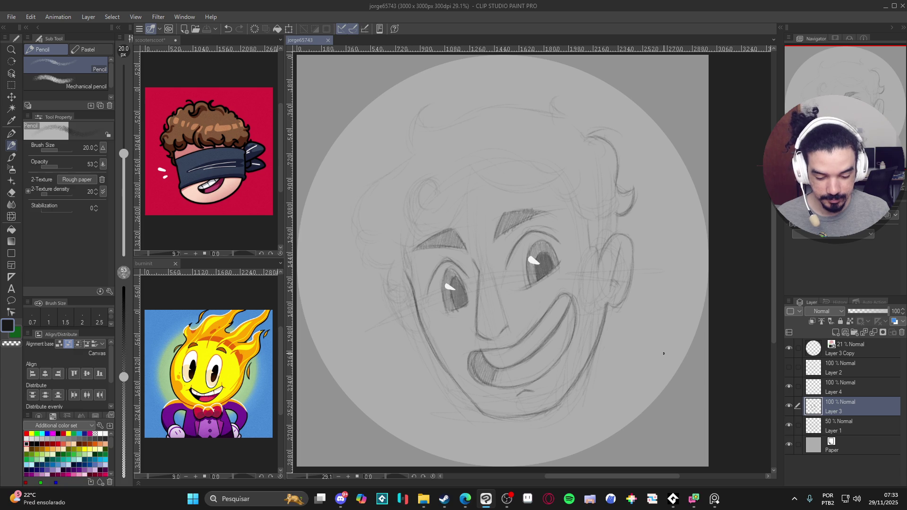
pyautogui.moveTo(495, 368); pyautogui.dragTo(511, 380)
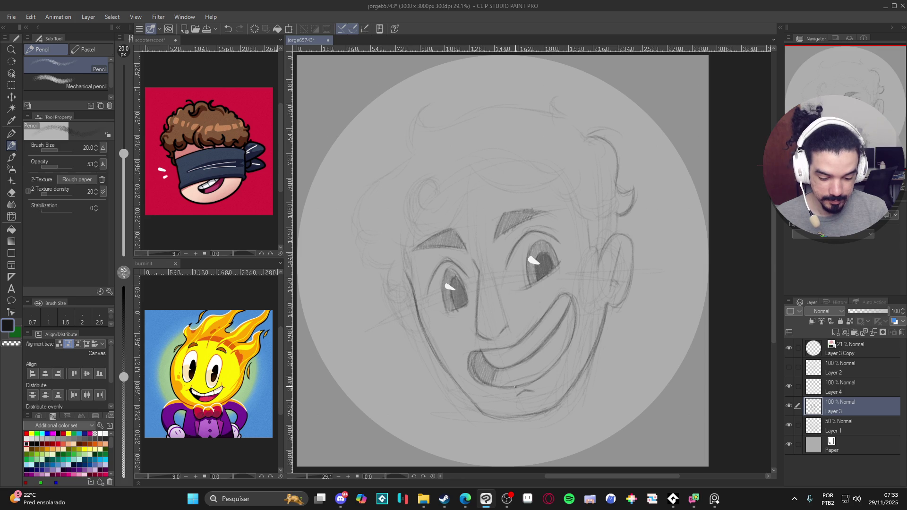
pyautogui.hotkey('ctrl', 'z')
pyautogui.hotkey('ctrl', 'z')
pyautogui.hotkey('ctrl', 'y')
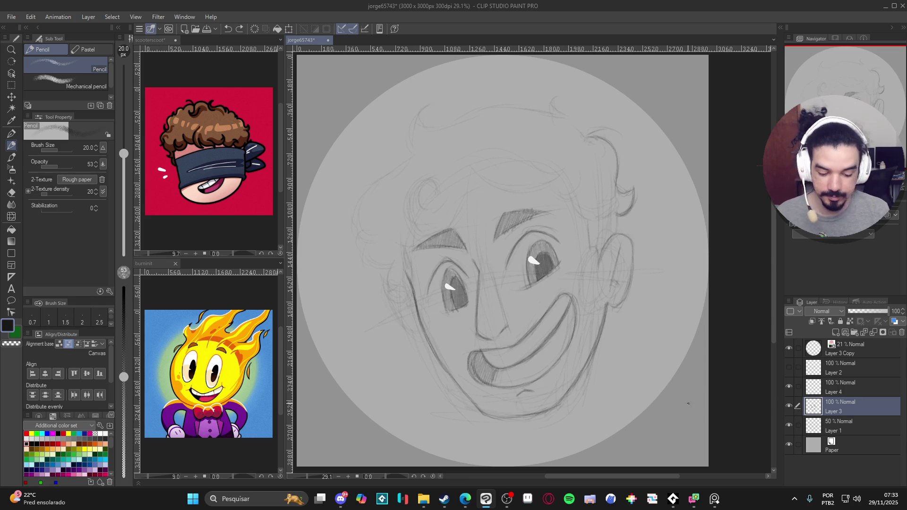
pyautogui.hotkey('ctrl', 's')
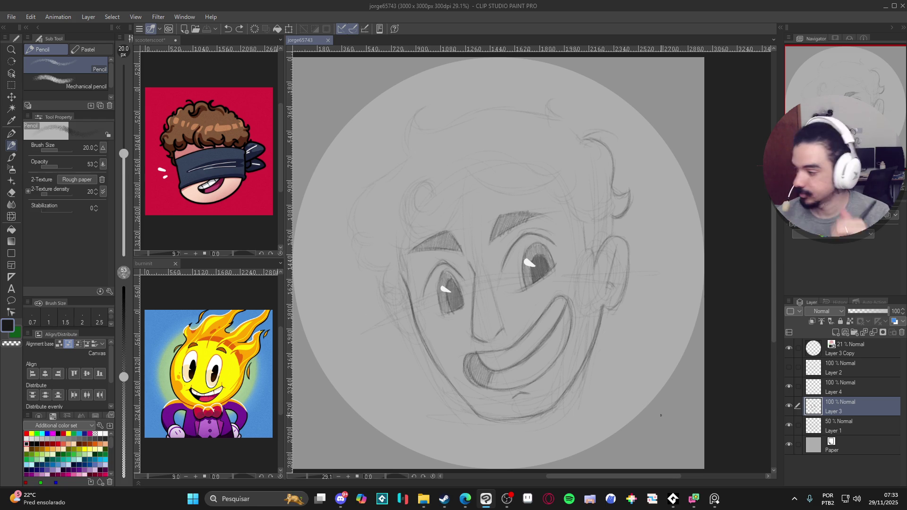
# Add a short cheek-line stroke and draw the hairline across the forehead.
pyautogui.moveTo(415, 320); pyautogui.dragTo(419, 342)
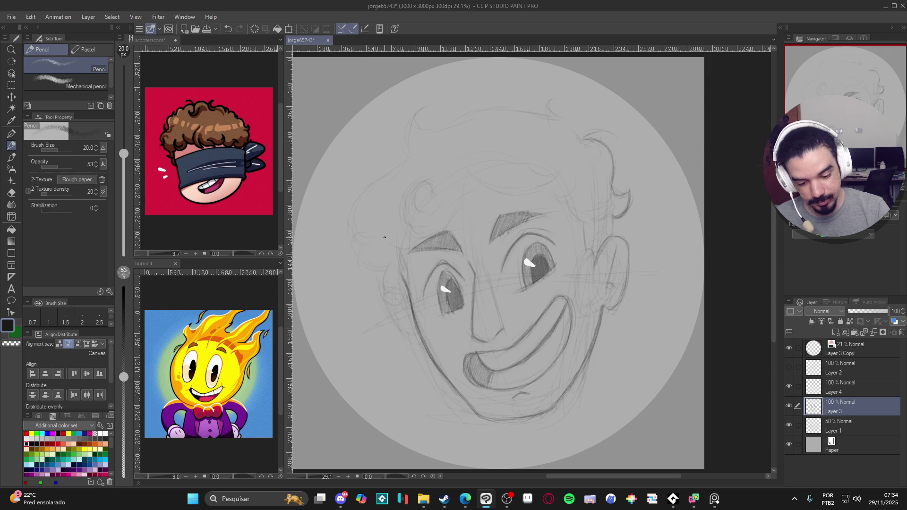
pyautogui.scroll(1, 637, 344)
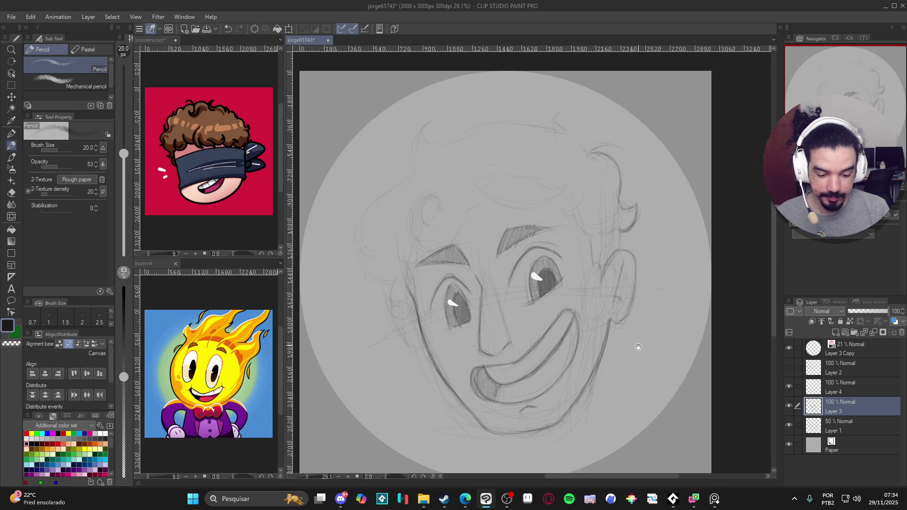
pyautogui.scroll(-1, 643, 356)
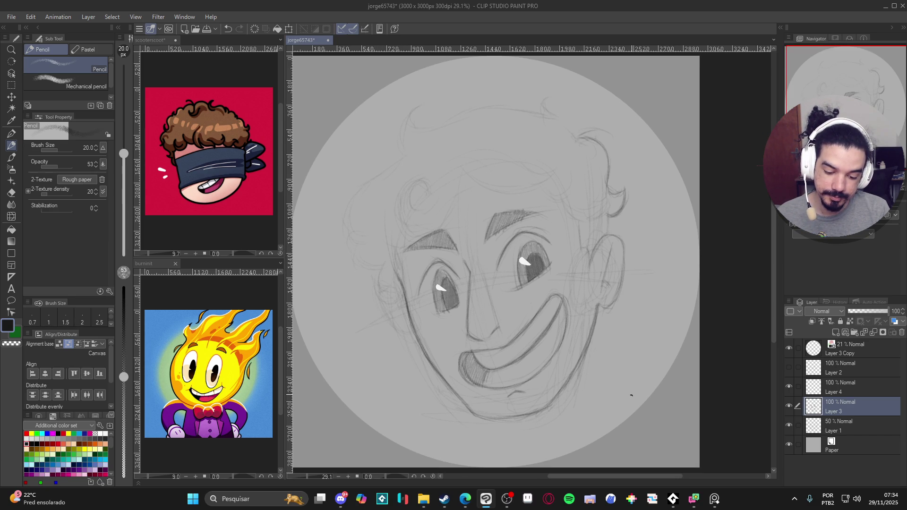
pyautogui.moveTo(613, 385); pyautogui.dragTo(630, 407)
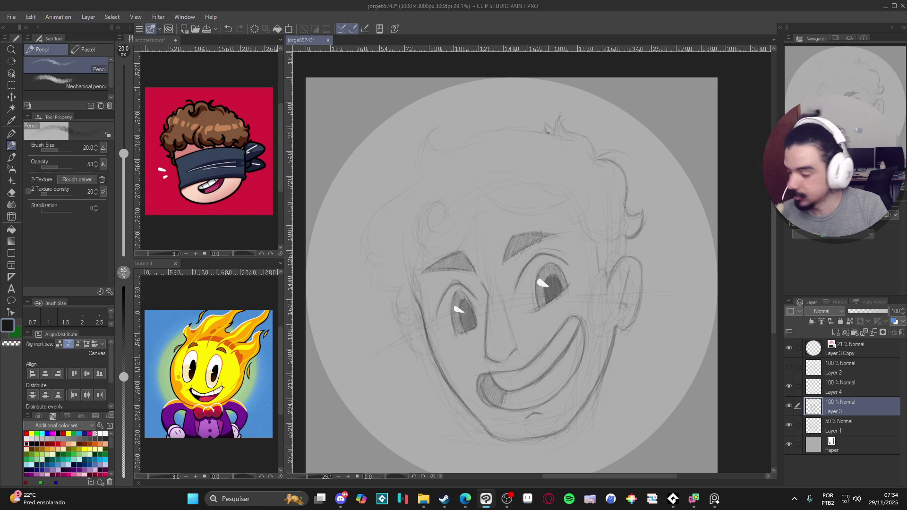
pyautogui.moveTo(525, 124); pyautogui.dragTo(459, 147)
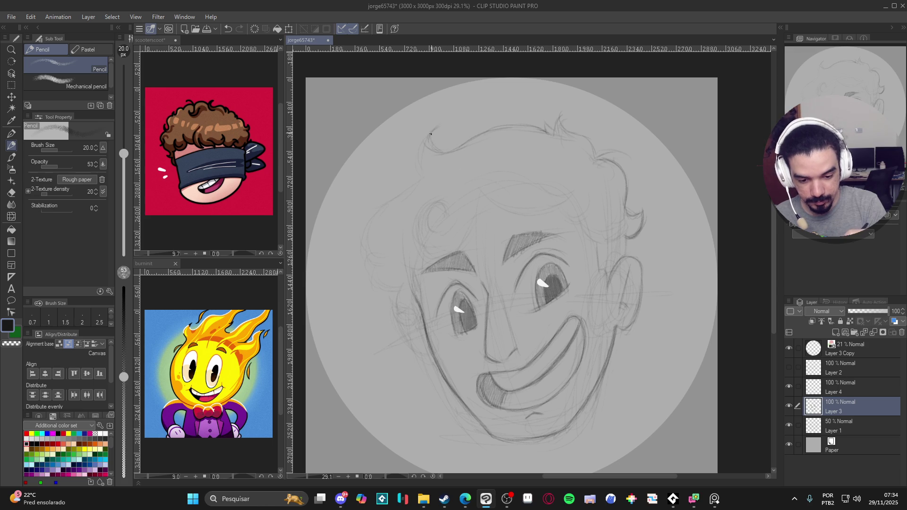
pyautogui.moveTo(438, 128); pyautogui.dragTo(417, 146)
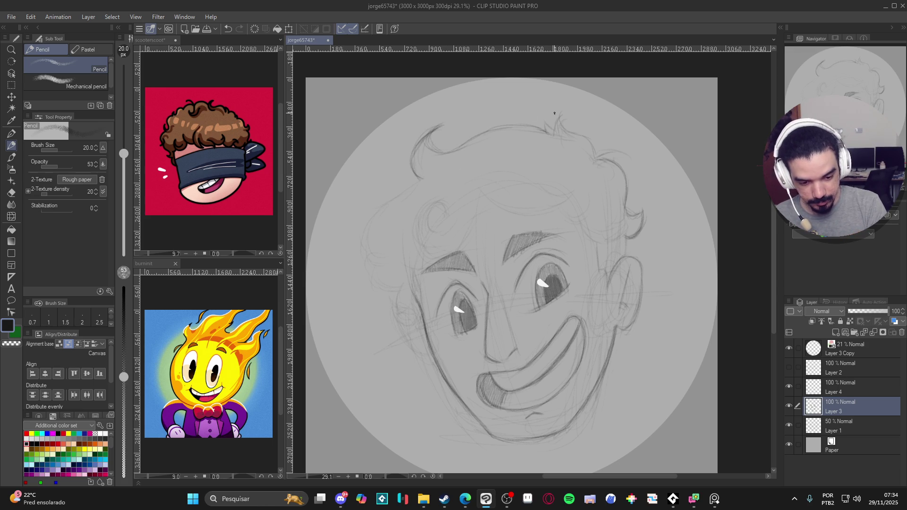
pyautogui.moveTo(550, 136); pyautogui.dragTo(529, 126)
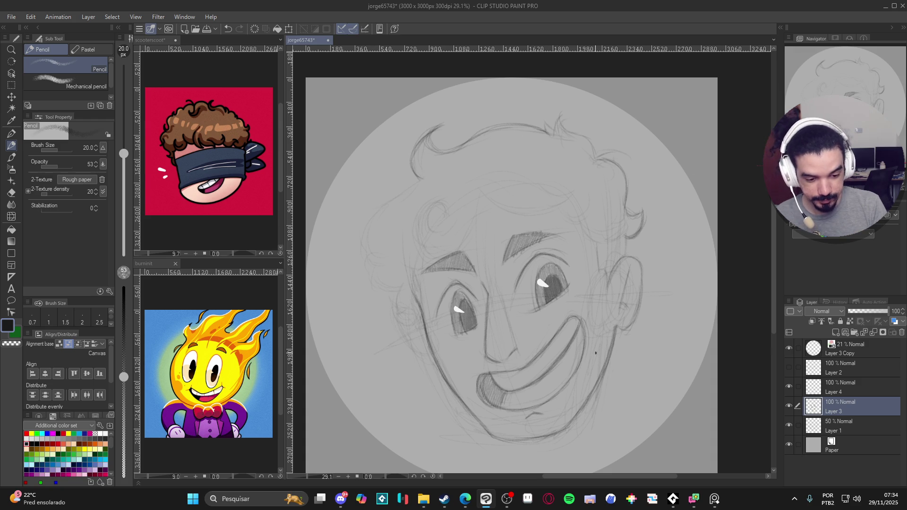
pyautogui.scroll(-2, 598, 349)
pyautogui.hscroll(-1, 566, 328)
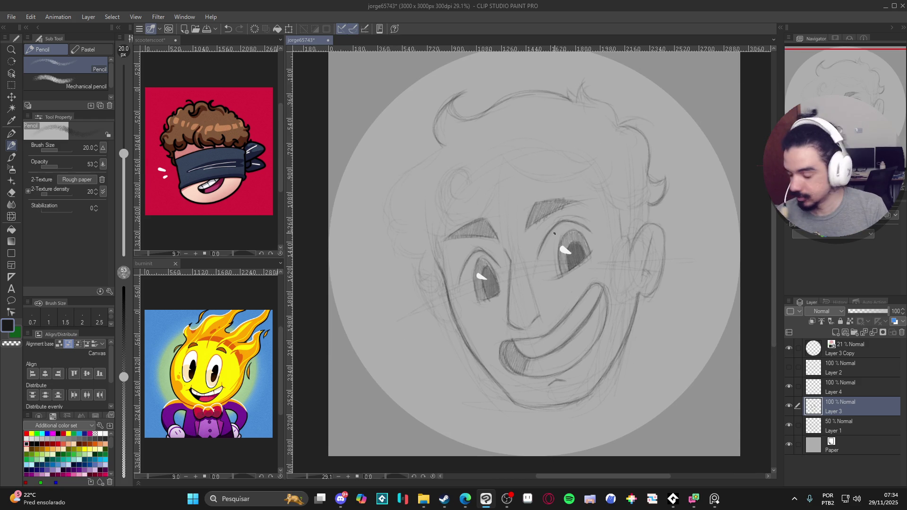
# Sketch lines on the left of the head, from the ear toward the hair, and along the hair outline.
pyautogui.moveTo(403, 175); pyautogui.dragTo(390, 190)
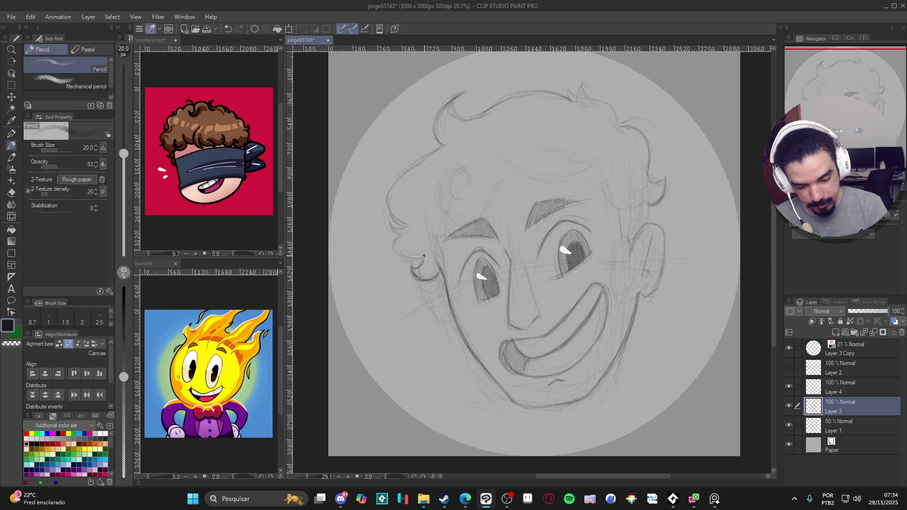
pyautogui.moveTo(413, 259)
pyautogui.mouseDown()
pyautogui.moveTo(394, 241)
pyautogui.moveTo(394, 249)
pyautogui.mouseUp()
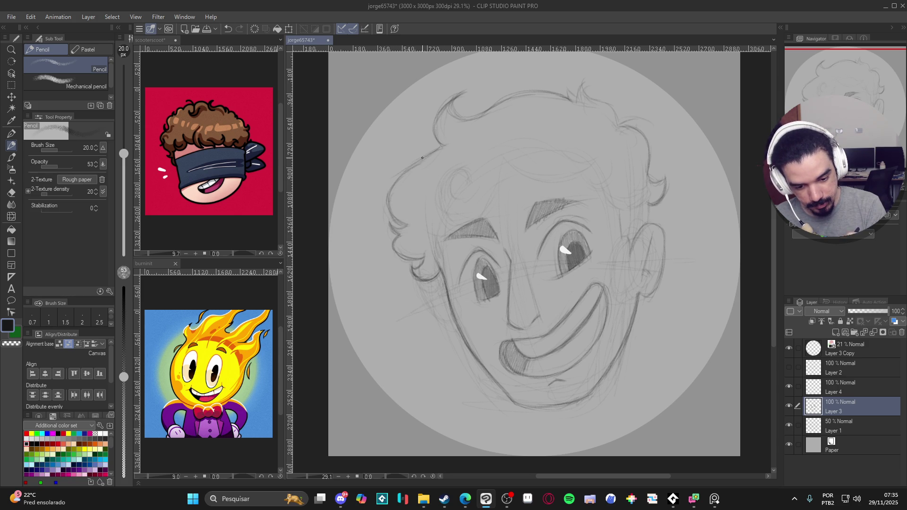
pyautogui.moveTo(408, 168); pyautogui.dragTo(394, 181)
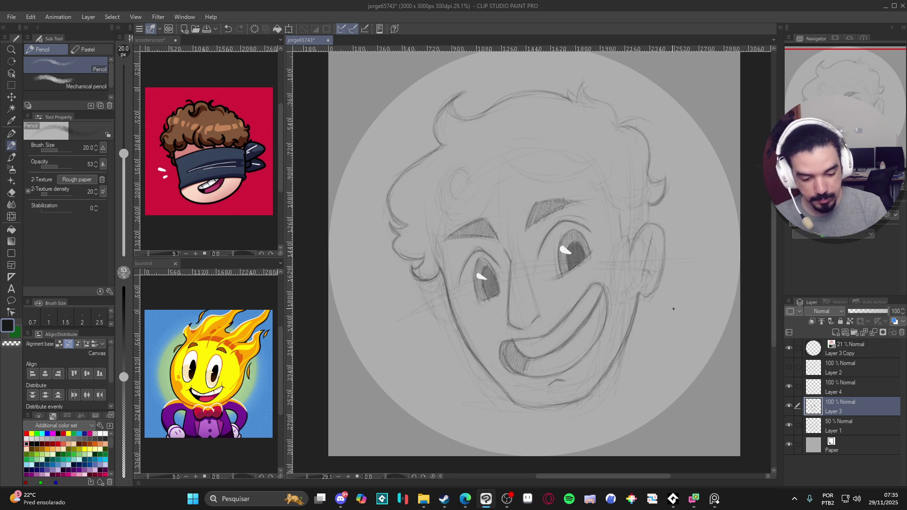
pyautogui.moveTo(635, 375)
pyautogui.mouseDown()
pyautogui.moveTo(623, 384)
pyautogui.moveTo(619, 376)
pyautogui.moveTo(591, 286)
pyautogui.moveTo(606, 248)
pyautogui.mouseUp()
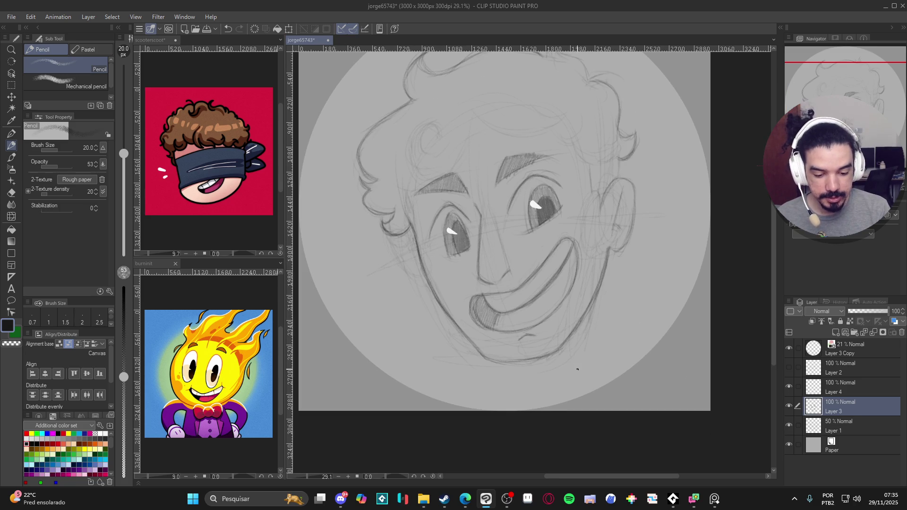
pyautogui.moveTo(599, 343); pyautogui.dragTo(589, 370)
# Save the drawing with Ctrl+S and add a small pencil mark beside the ear.
pyautogui.hotkey('ctrl', 's')
pyautogui.moveTo(604, 282); pyautogui.dragTo(594, 327)
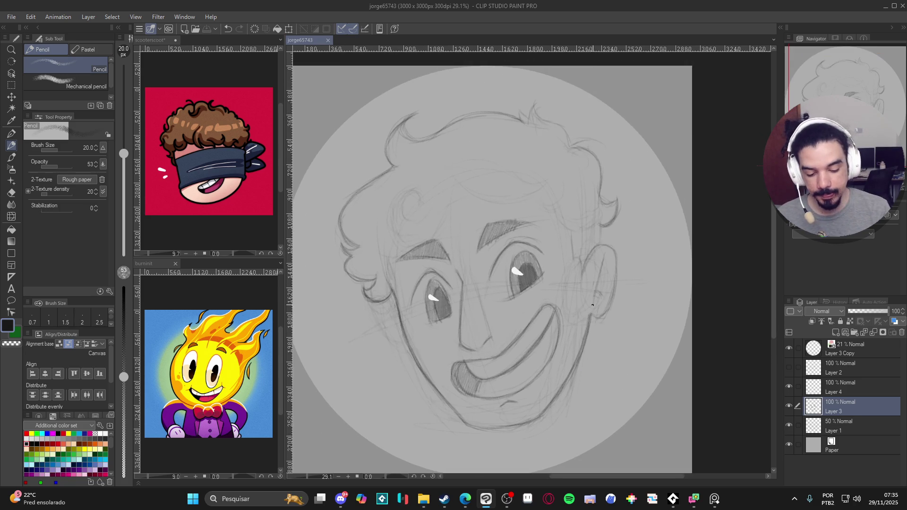
pyautogui.moveTo(587, 266); pyautogui.dragTo(590, 251)
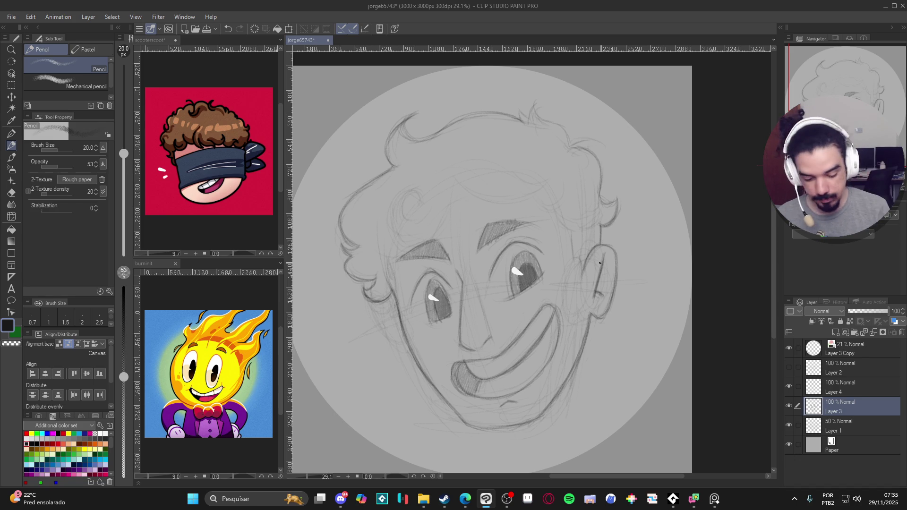
pyautogui.scroll(-2, 543, 373)
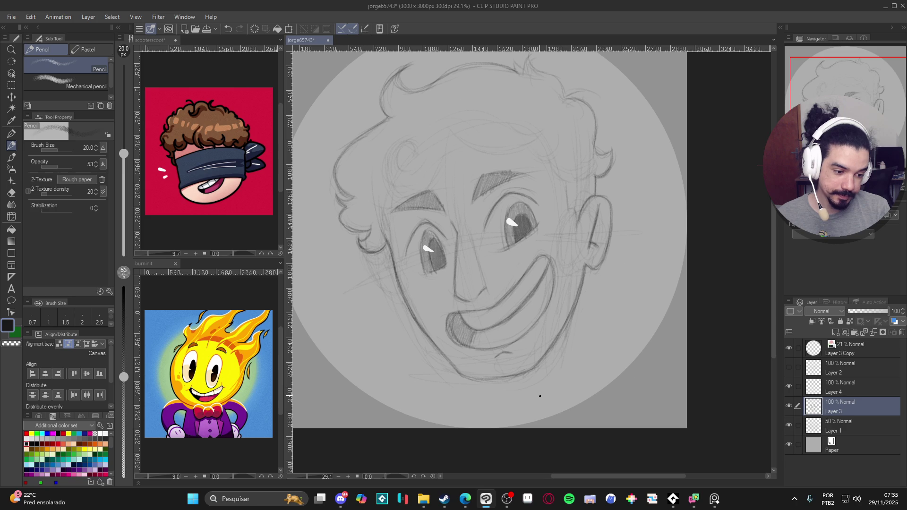
pyautogui.scroll(3, 543, 401)
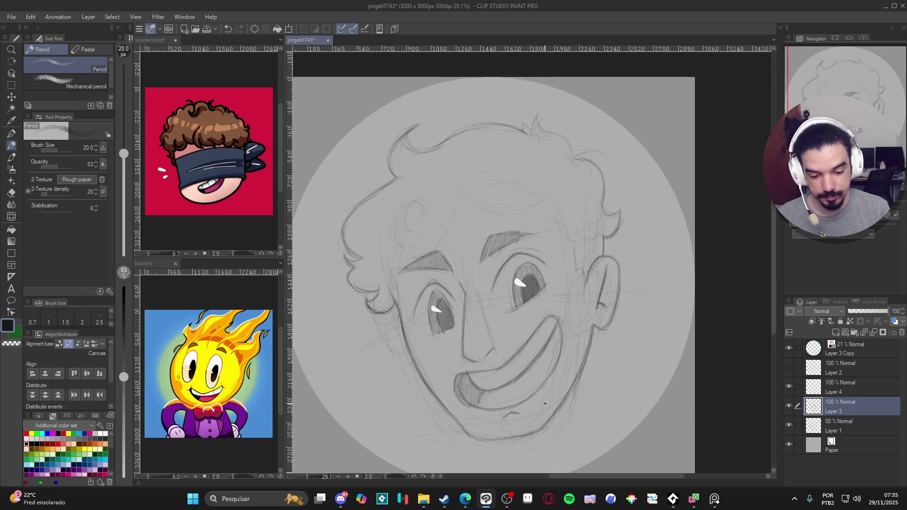
pyautogui.scroll(3, 545, 406)
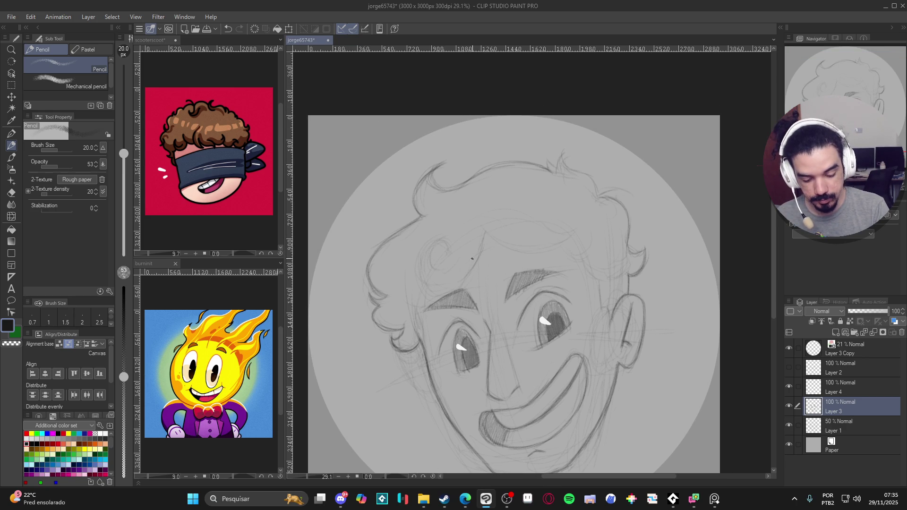
pyautogui.scroll(-1, 479, 241)
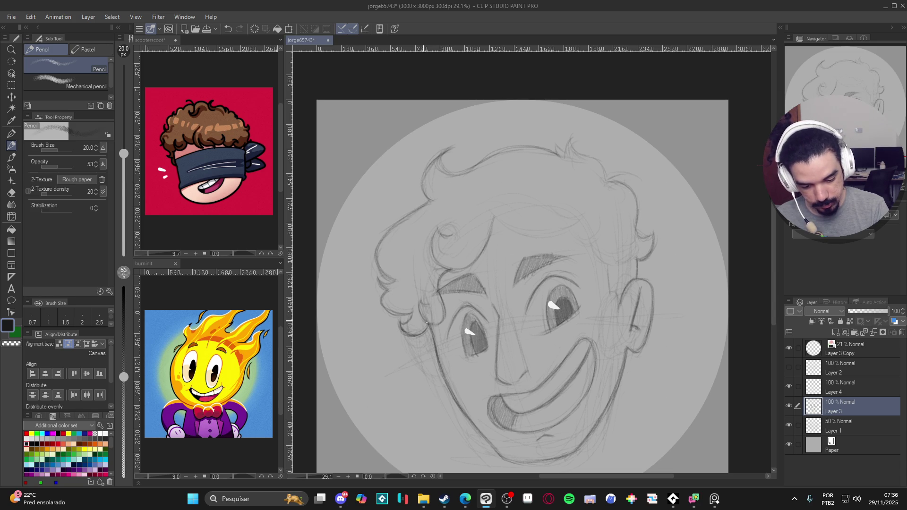
pyautogui.moveTo(512, 223); pyautogui.dragTo(465, 209)
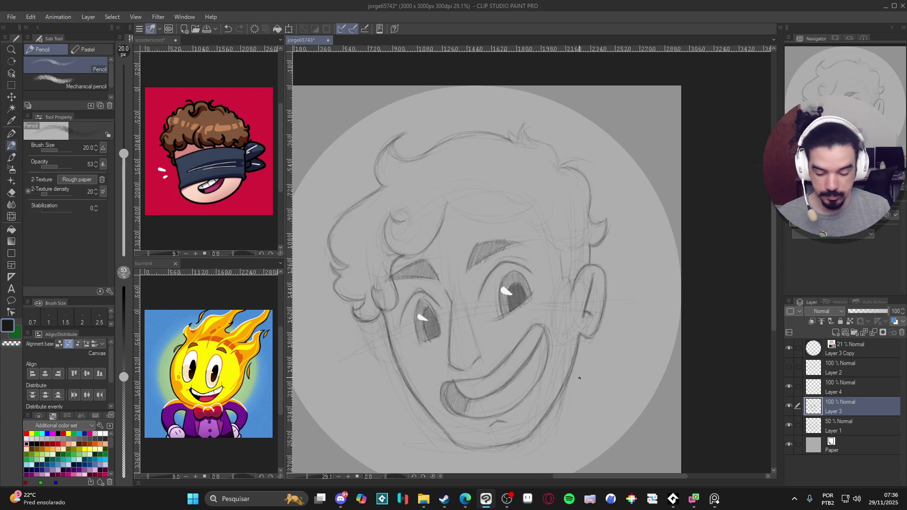
pyautogui.moveTo(597, 378)
pyautogui.mouseDown()
pyautogui.moveTo(581, 364)
pyautogui.moveTo(591, 378)
pyautogui.mouseUp()
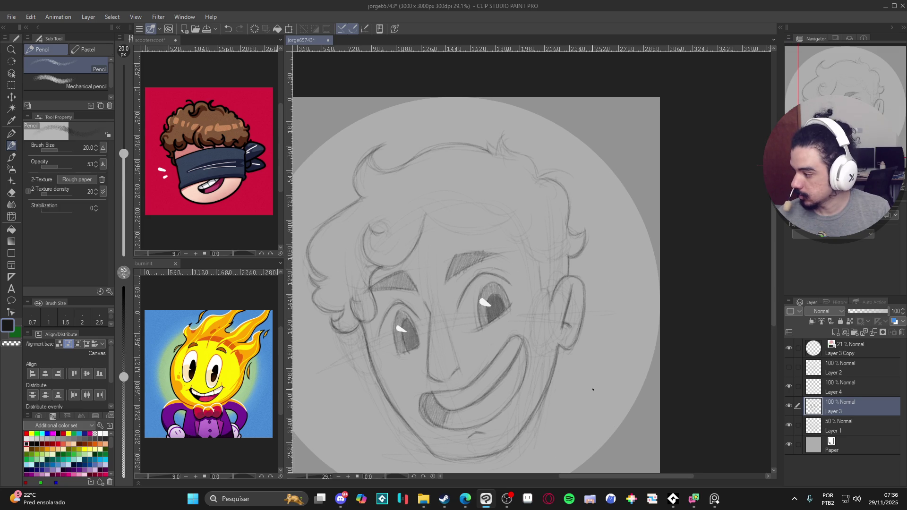
pyautogui.moveTo(605, 380)
pyautogui.mouseDown()
pyautogui.moveTo(652, 331)
pyautogui.moveTo(564, 125)
pyautogui.mouseUp()
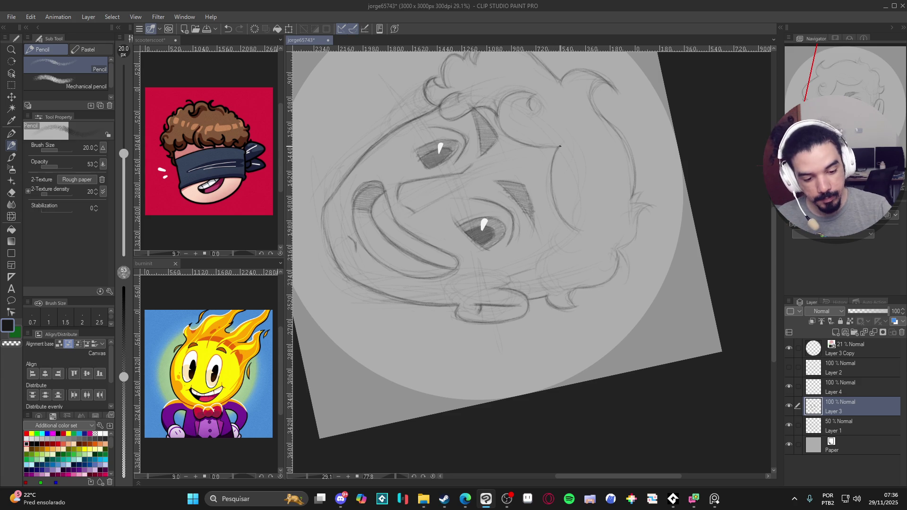
# Darken the jaw contour and a short section of the face outline, then reset rotation.
pyautogui.moveTo(551, 160); pyautogui.dragTo(569, 220)
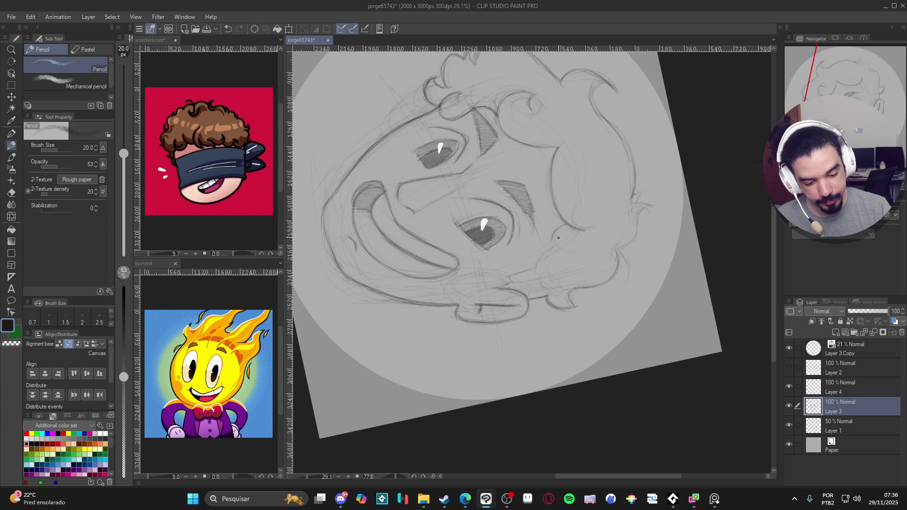
pyautogui.moveTo(570, 255); pyautogui.dragTo(556, 249)
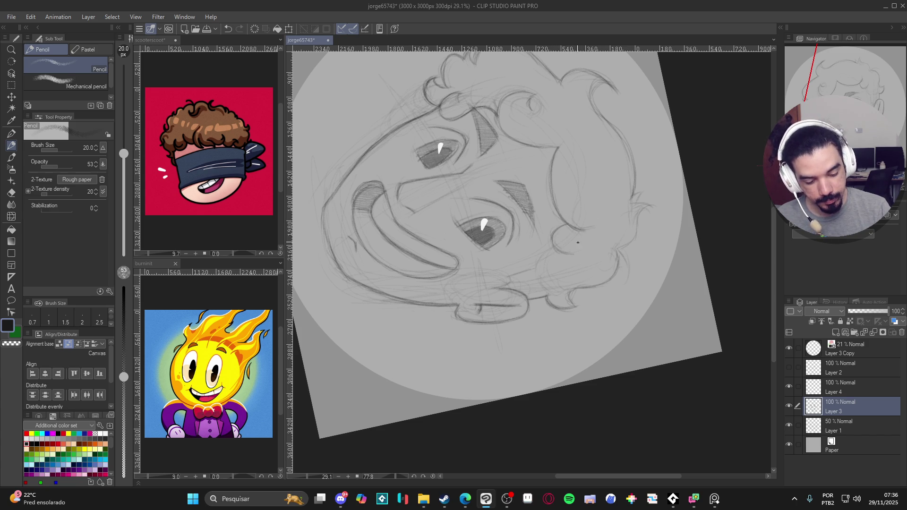
pyautogui.hotkey('ctrl', '@')
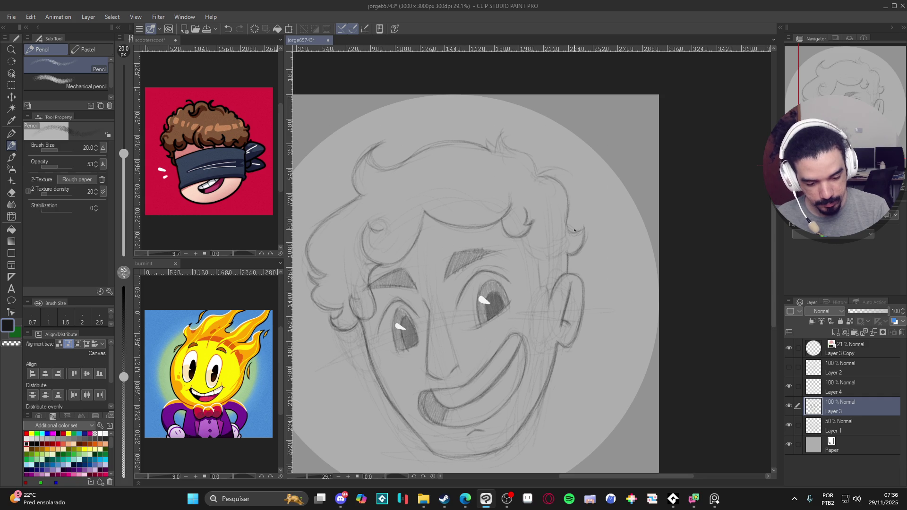
# Darken the curl on the right side of the hair and the upper-right curl, rotating the canvas as needed.
pyautogui.moveTo(570, 220); pyautogui.dragTo(551, 212)
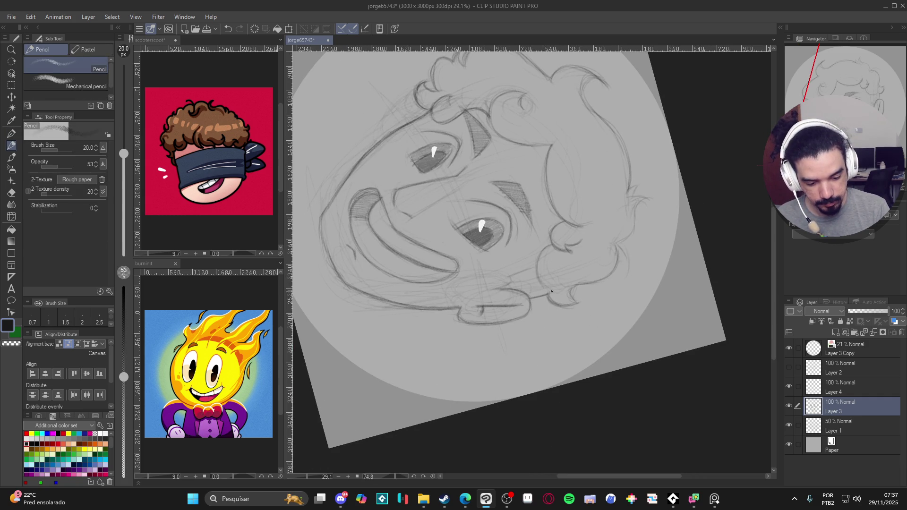
pyautogui.moveTo(553, 243)
pyautogui.mouseDown()
pyautogui.moveTo(536, 258)
pyautogui.moveTo(548, 293)
pyautogui.mouseUp()
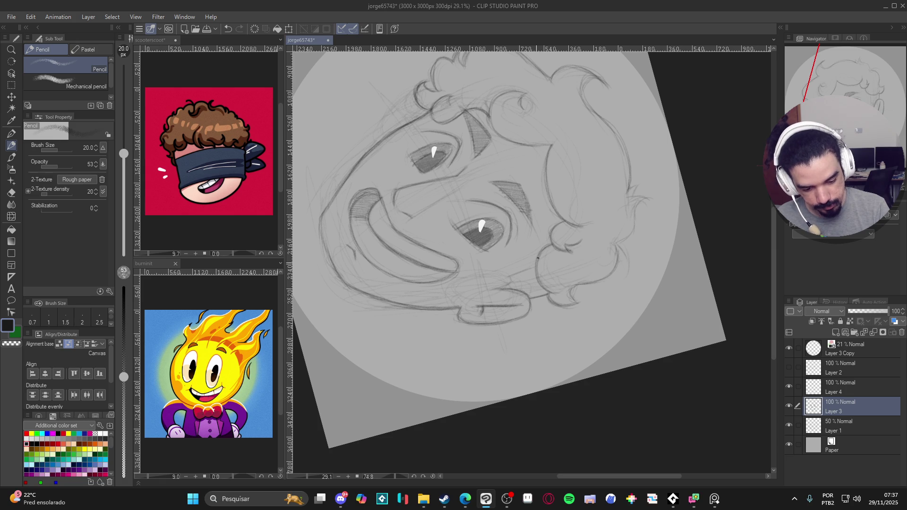
pyautogui.moveTo(576, 295)
pyautogui.mouseDown()
pyautogui.moveTo(623, 274)
pyautogui.moveTo(666, 182)
pyautogui.mouseUp()
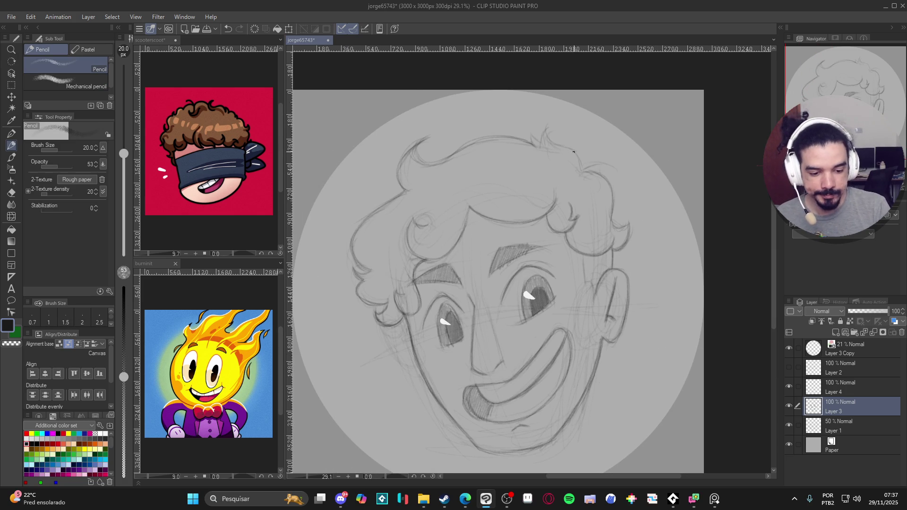
pyautogui.moveTo(581, 166); pyautogui.dragTo(548, 137)
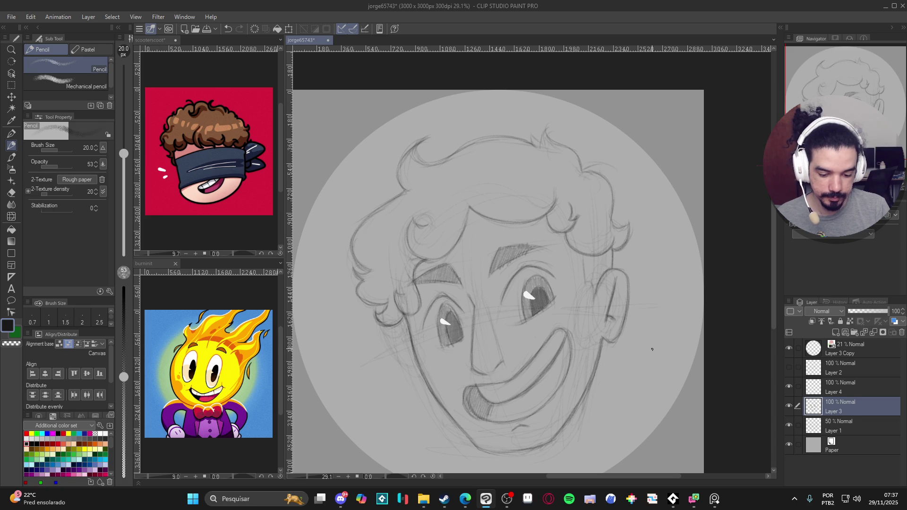
pyautogui.moveTo(630, 364); pyautogui.dragTo(637, 330)
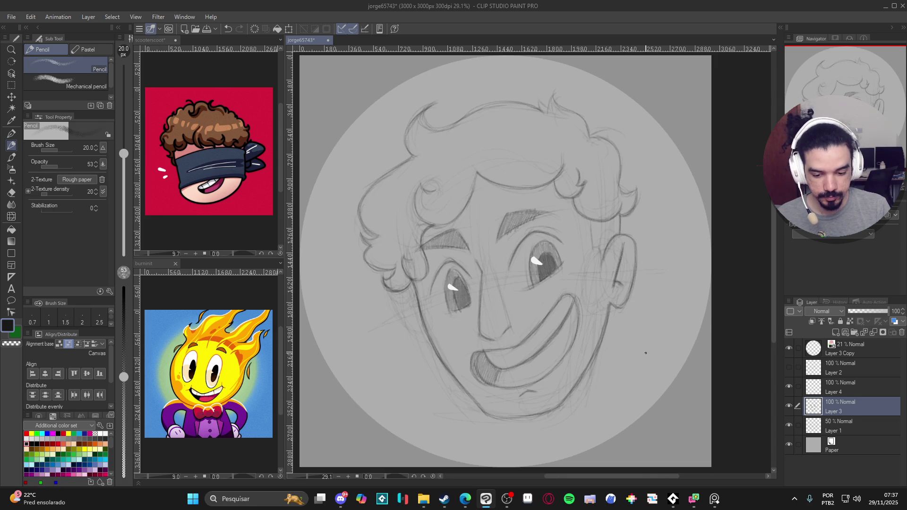
pyautogui.scroll(-2, 624, 385)
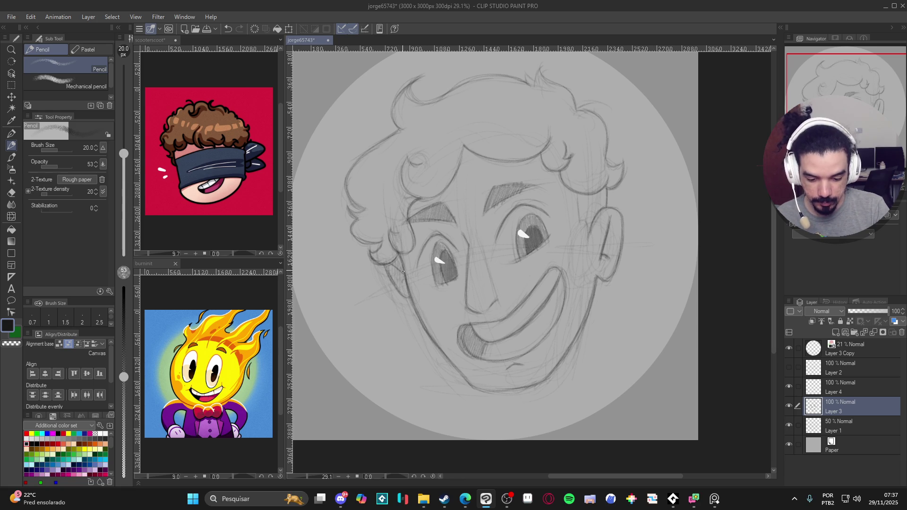
pyautogui.moveTo(552, 282); pyautogui.dragTo(519, 292)
# Show the Layer 2 glasses sketch, select it, and add a new Layer 5 above it.
pyautogui.click(792, 369)
pyautogui.click(789, 367)
pyautogui.click(789, 367)
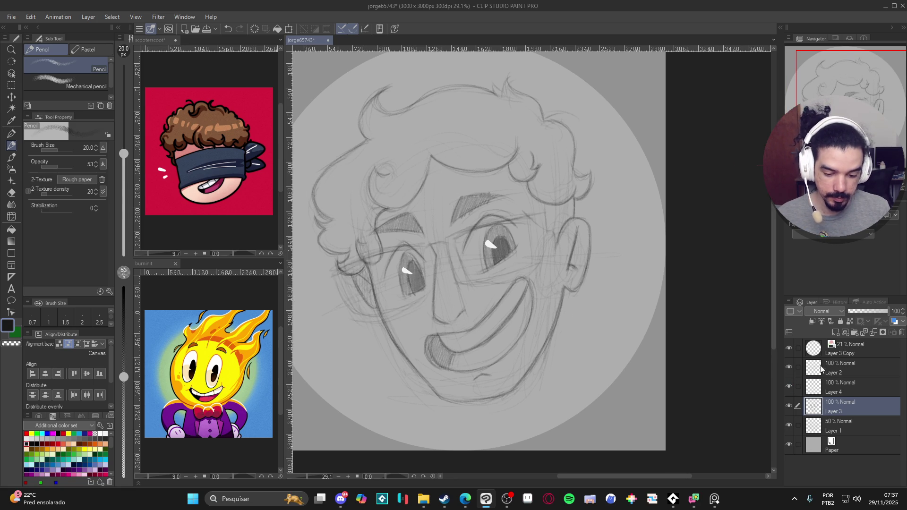
pyautogui.click(846, 367)
pyautogui.hotkey('ctrl', 'shift', 'n')
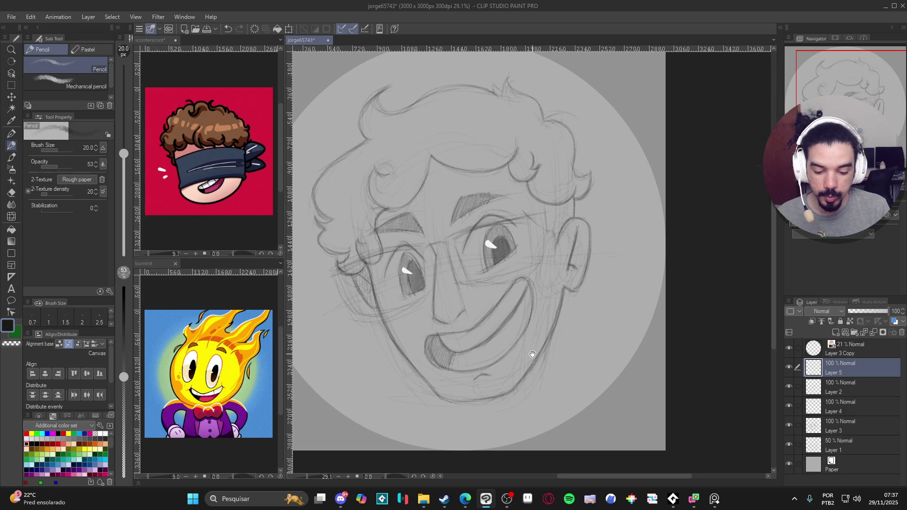
# Draw the top rim of the right glasses lens, then rotate and reset the canvas view upright.
pyautogui.moveTo(472, 265); pyautogui.dragTo(482, 273)
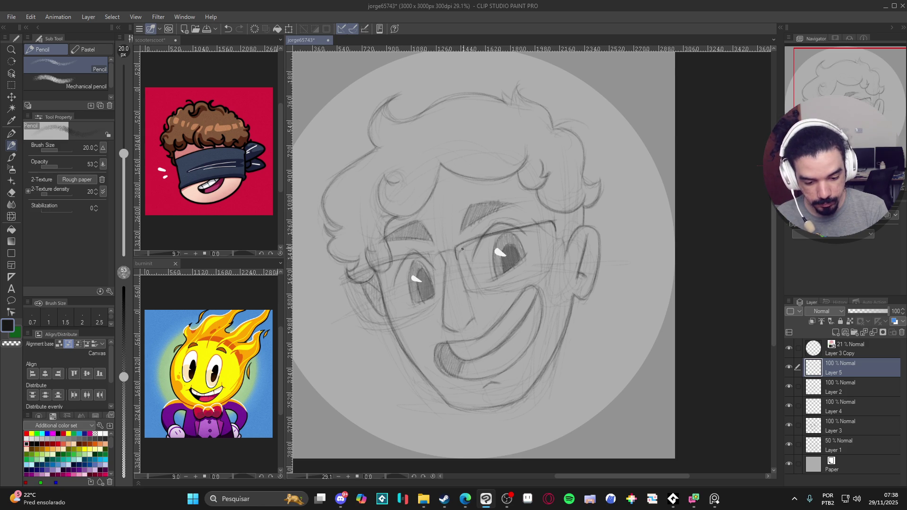
pyautogui.moveTo(487, 237)
pyautogui.mouseDown()
pyautogui.moveTo(552, 228)
pyautogui.moveTo(500, 233)
pyautogui.moveTo(537, 228)
pyautogui.mouseUp()
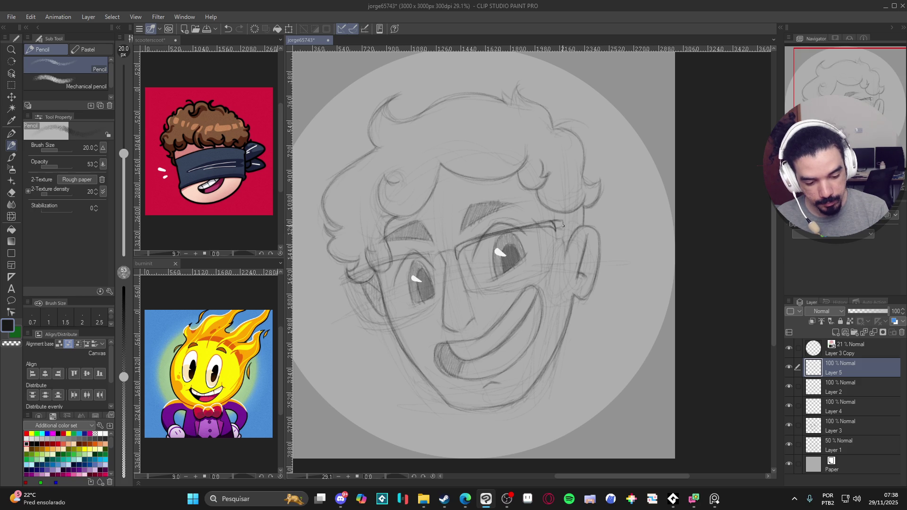
pyautogui.hotkey('ctrl', 'z')
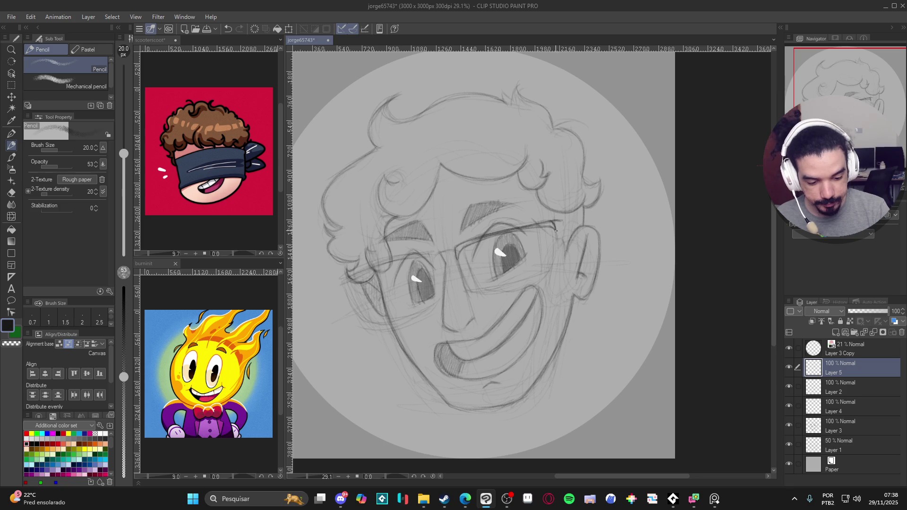
pyautogui.moveTo(560, 279); pyautogui.dragTo(510, 219)
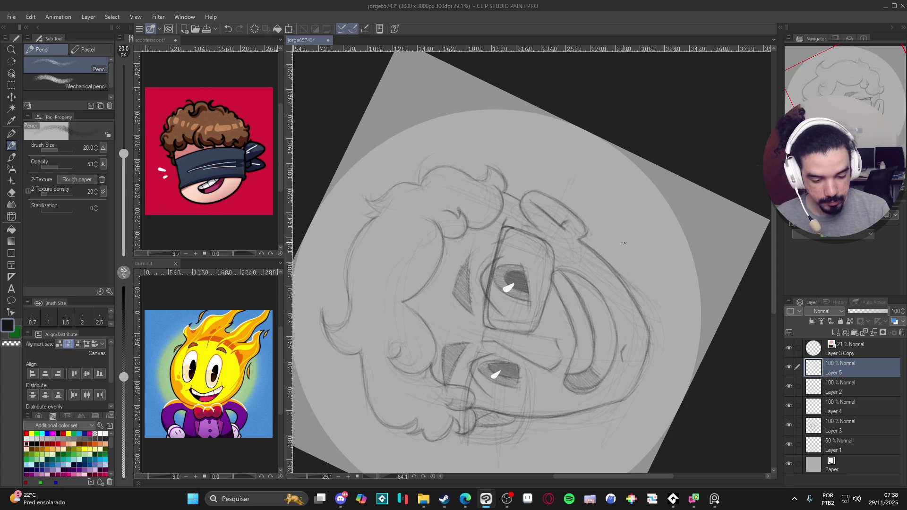
pyautogui.moveTo(613, 235); pyautogui.dragTo(643, 296)
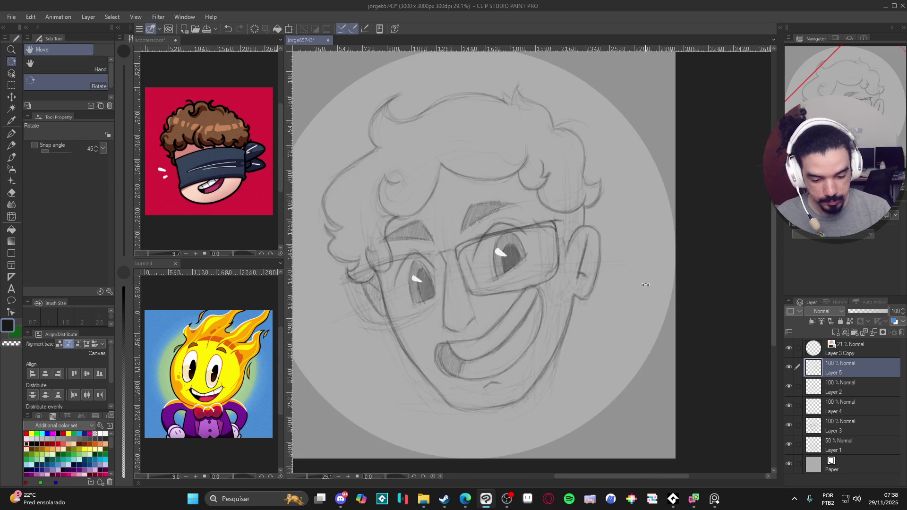
# Duplicate the glasses lens, then flip, move, tilt and narrow the copy over the left eye.
pyautogui.hotkey('ctrl', 'c')
pyautogui.hotkey('ctrl', 'v')
pyautogui.hotkey('ctrl', 't')
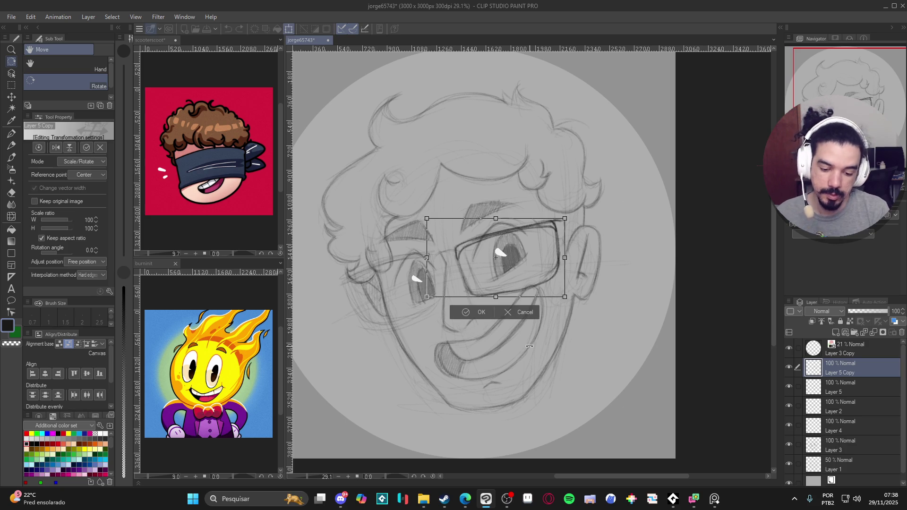
pyautogui.click(56, 148)
pyautogui.moveTo(515, 279)
pyautogui.mouseDown()
pyautogui.moveTo(409, 292)
pyautogui.moveTo(394, 268)
pyautogui.mouseUp()
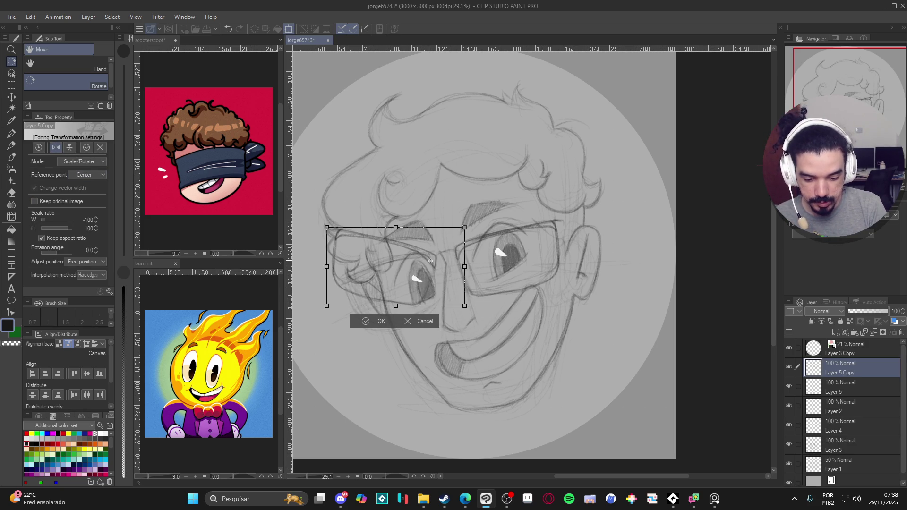
pyautogui.moveTo(367, 343); pyautogui.dragTo(397, 369)
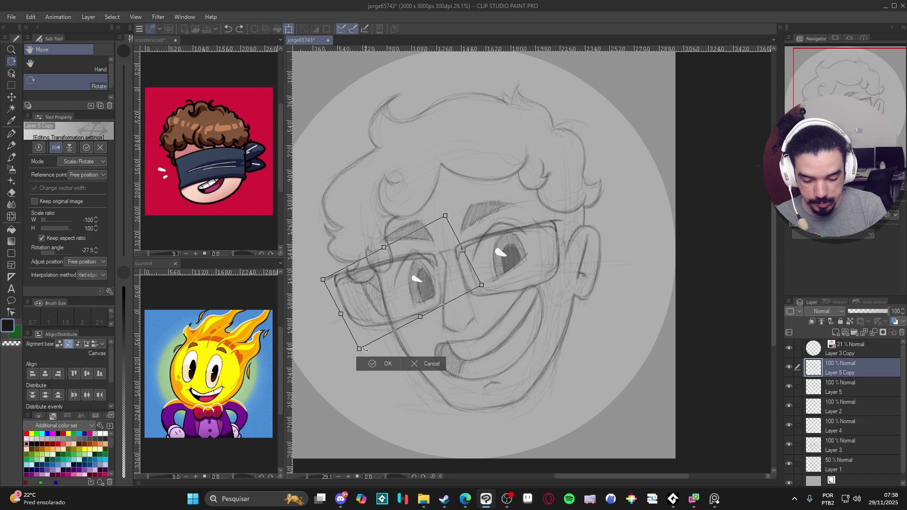
pyautogui.moveTo(340, 313); pyautogui.dragTo(355, 305)
pyautogui.moveTo(333, 276); pyautogui.dragTo(344, 276)
pyautogui.moveTo(382, 336); pyautogui.dragTo(373, 348)
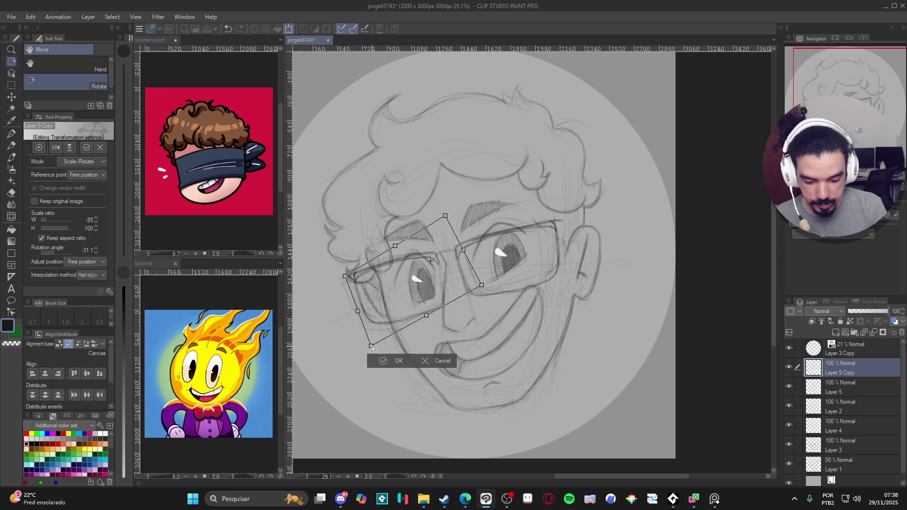
pyautogui.moveTo(345, 276); pyautogui.dragTo(344, 282)
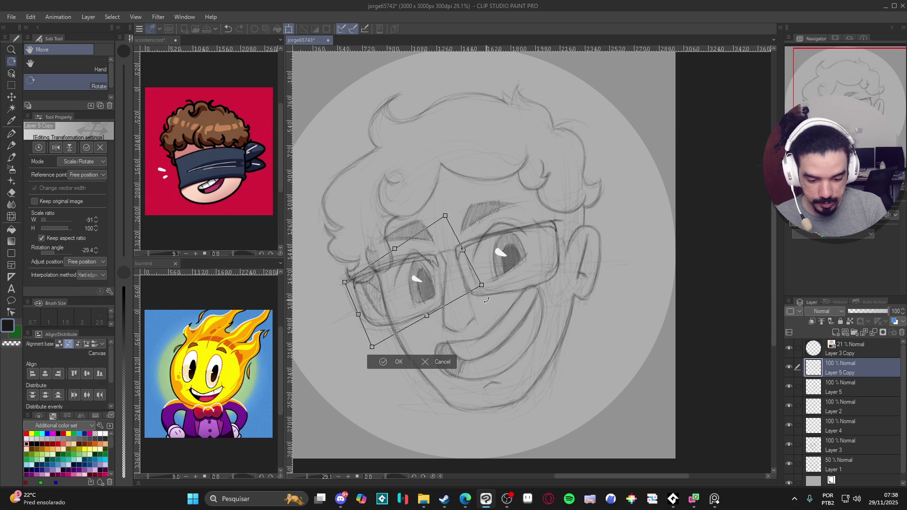
pyautogui.press('Return')
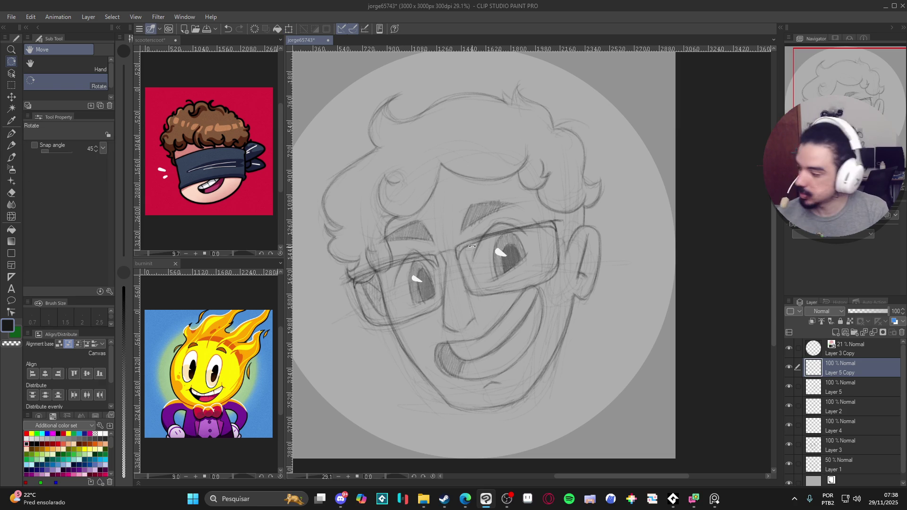
# Merge the lens copy down into Layer 5 and hide the Layer 2 glasses sketch.
pyautogui.press('p')
pyautogui.hotkey('ctrl', 'e')
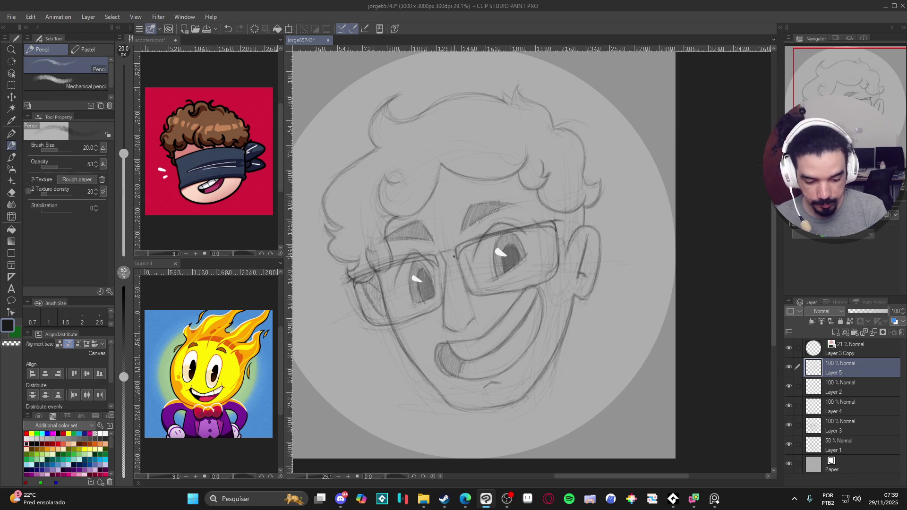
pyautogui.click(789, 386)
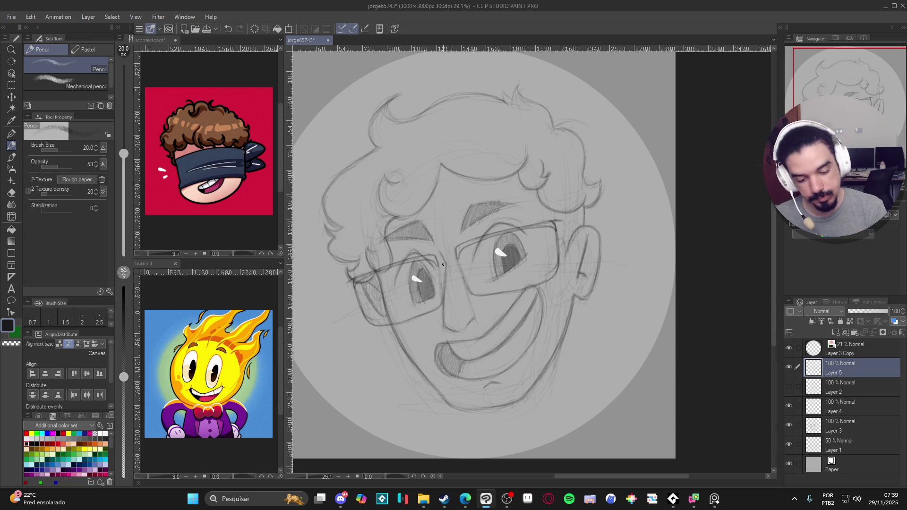
pyautogui.hotkey('ctrl', 'z')
pyautogui.hotkey('ctrl', 'y')
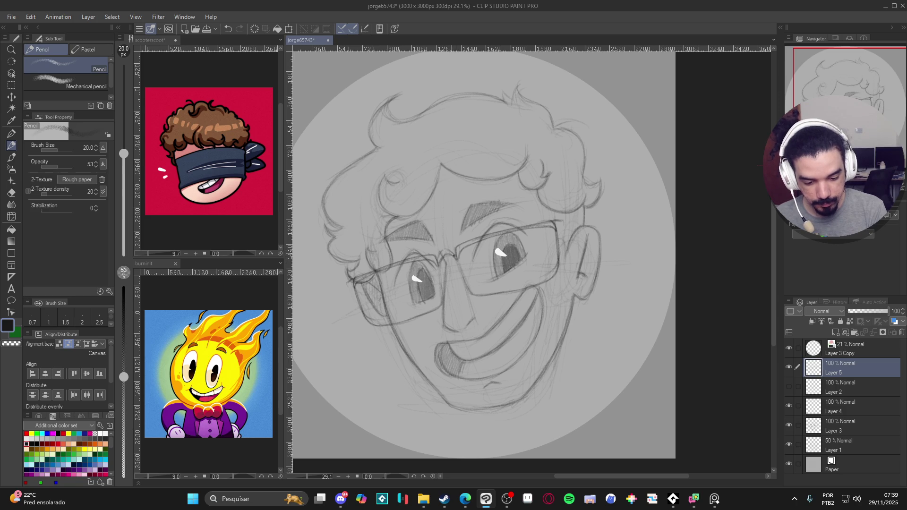
# Touch up the glasses frame end and bridge, then redraw the cheek edge on Layer 3.
pyautogui.moveTo(355, 280); pyautogui.dragTo(360, 279)
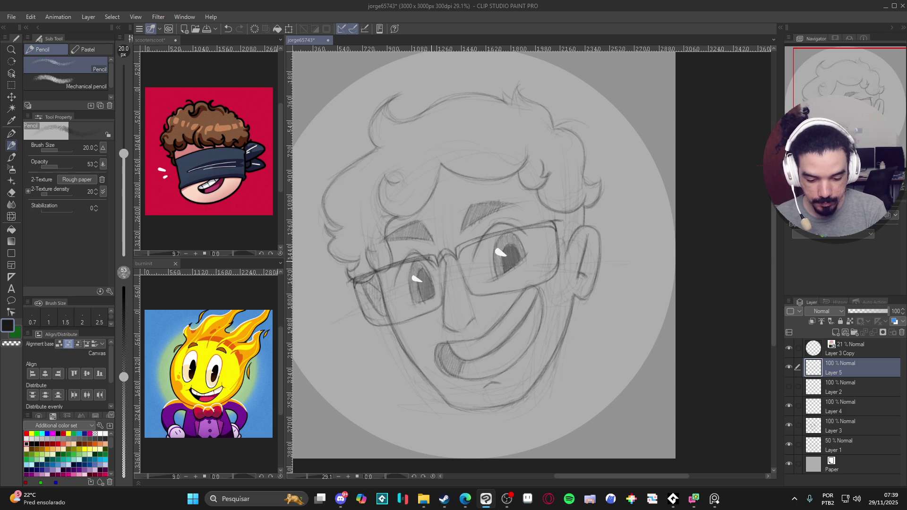
pyautogui.moveTo(441, 255); pyautogui.dragTo(550, 226)
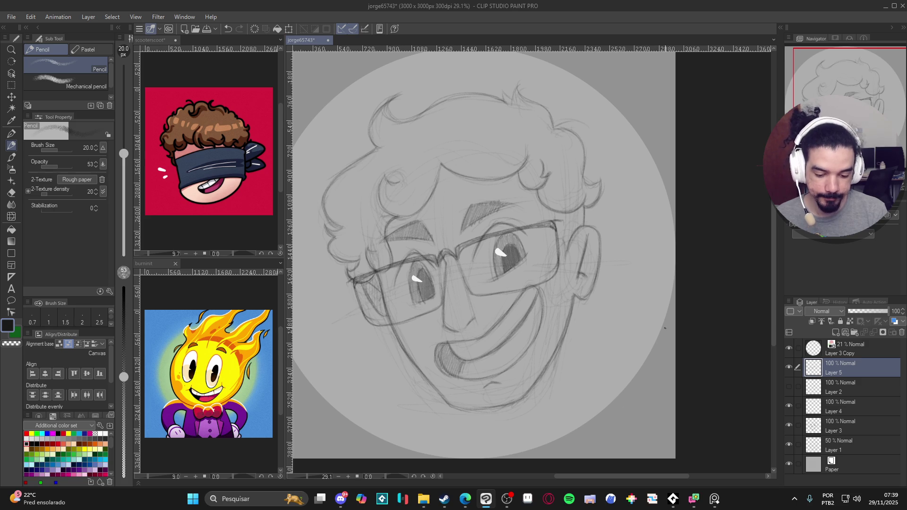
pyautogui.click(817, 423)
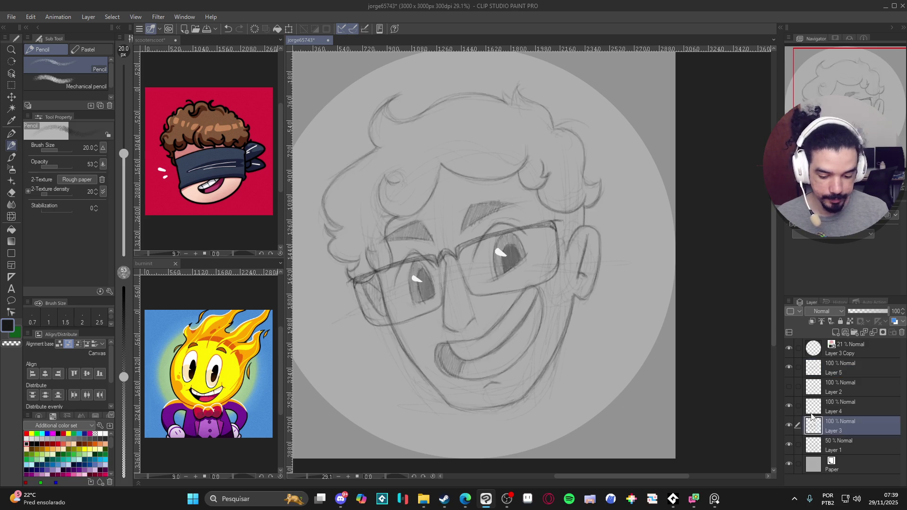
pyautogui.moveTo(543, 286); pyautogui.dragTo(535, 241)
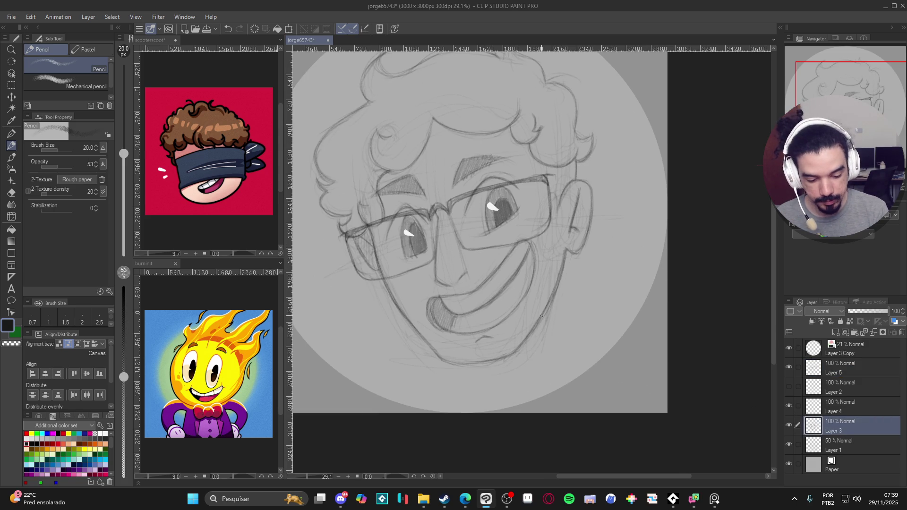
pyautogui.moveTo(543, 329)
pyautogui.mouseDown()
pyautogui.moveTo(491, 246)
pyautogui.moveTo(473, 159)
pyautogui.mouseUp()
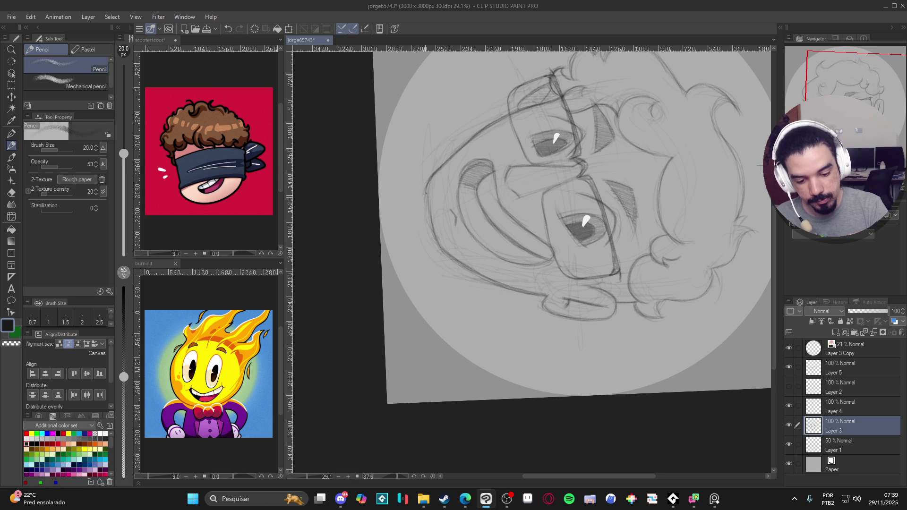
pyautogui.moveTo(431, 226); pyautogui.dragTo(425, 194)
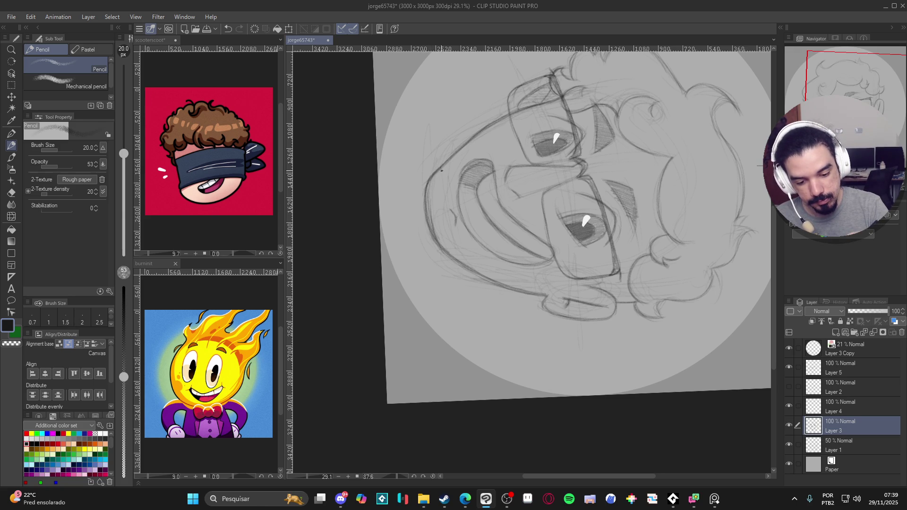
pyautogui.press('e')
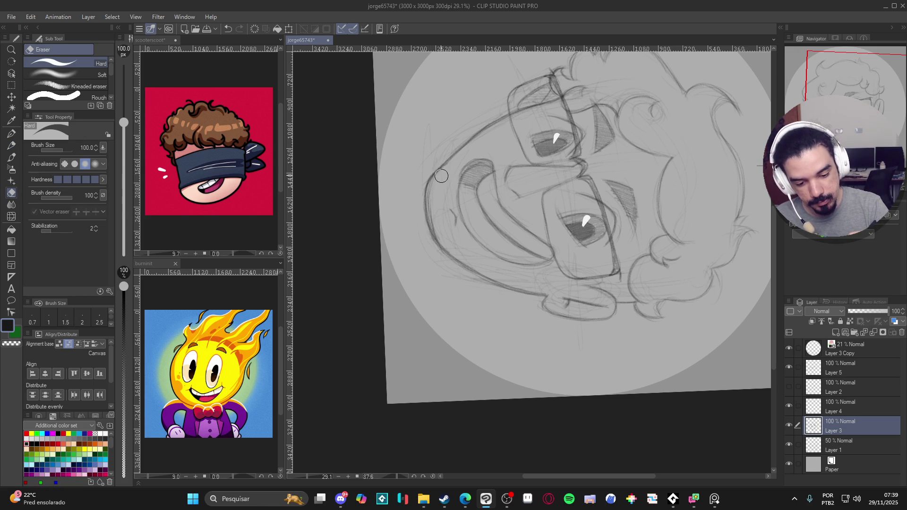
pyautogui.press('p')
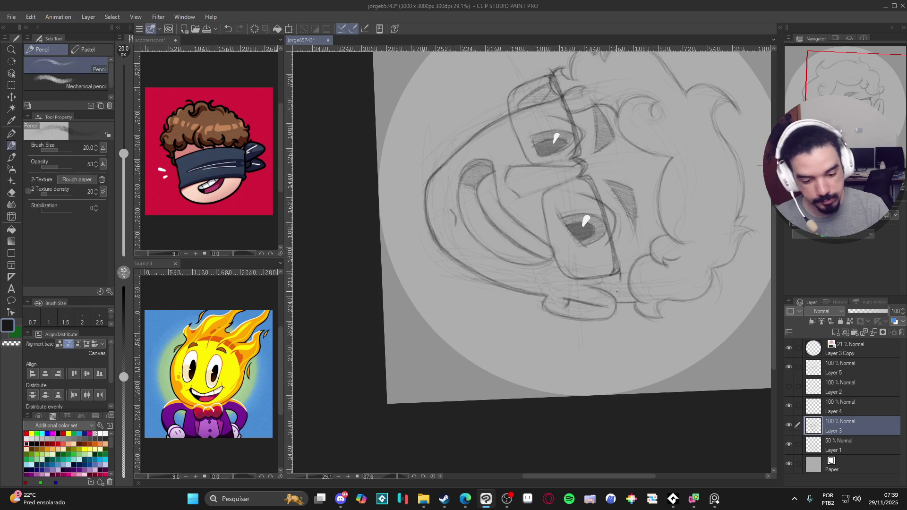
pyautogui.press('h')
pyautogui.moveTo(562, 253); pyautogui.dragTo(593, 286)
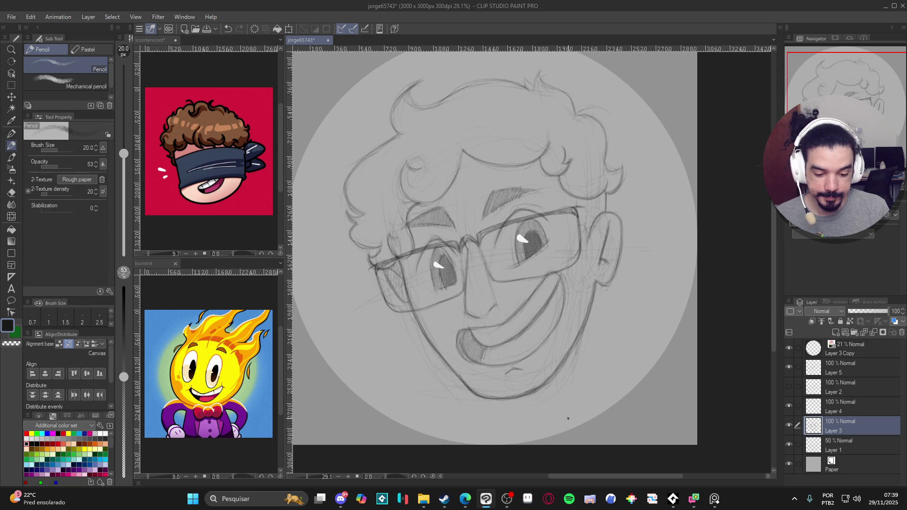
# Toggle Layer 3, sketch and Layer 5 visibility to compare the lines, then add a new layer.
pyautogui.click(788, 426)
pyautogui.click(789, 426)
pyautogui.click(788, 426)
pyautogui.click(789, 426)
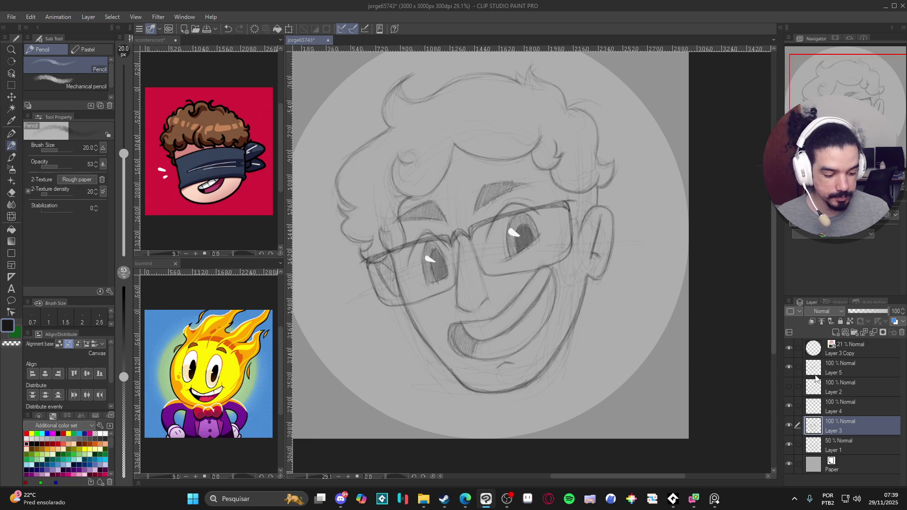
pyautogui.click(788, 406)
pyautogui.click(789, 406)
pyautogui.click(788, 406)
pyautogui.click(789, 407)
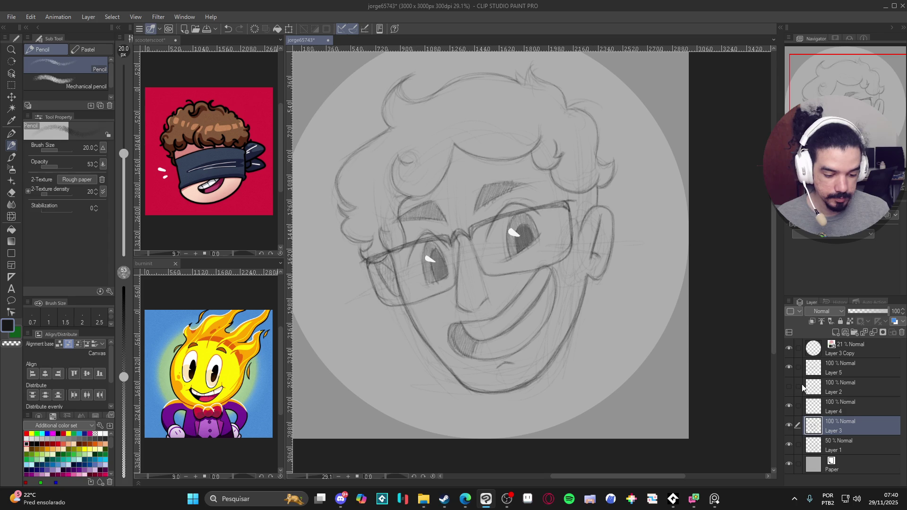
pyautogui.click(789, 367)
pyautogui.click(788, 367)
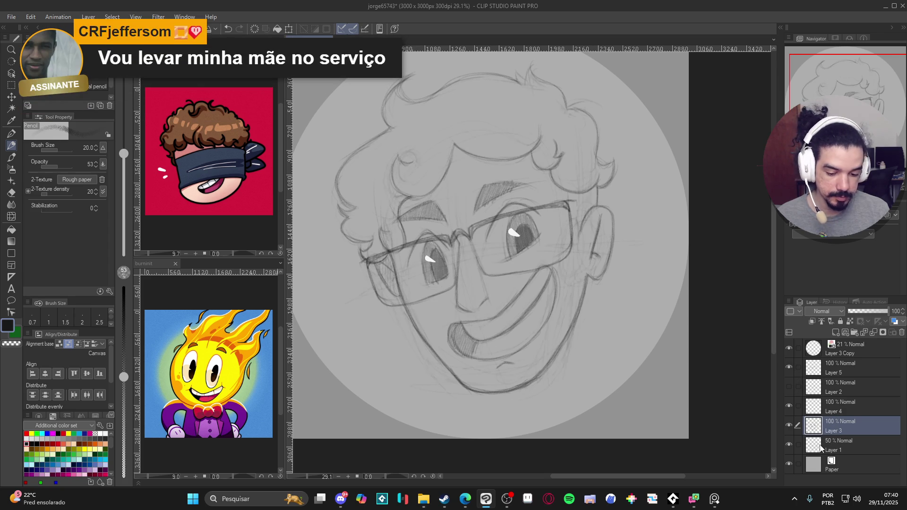
pyautogui.hotkey('ctrl', 'shift', 'n')
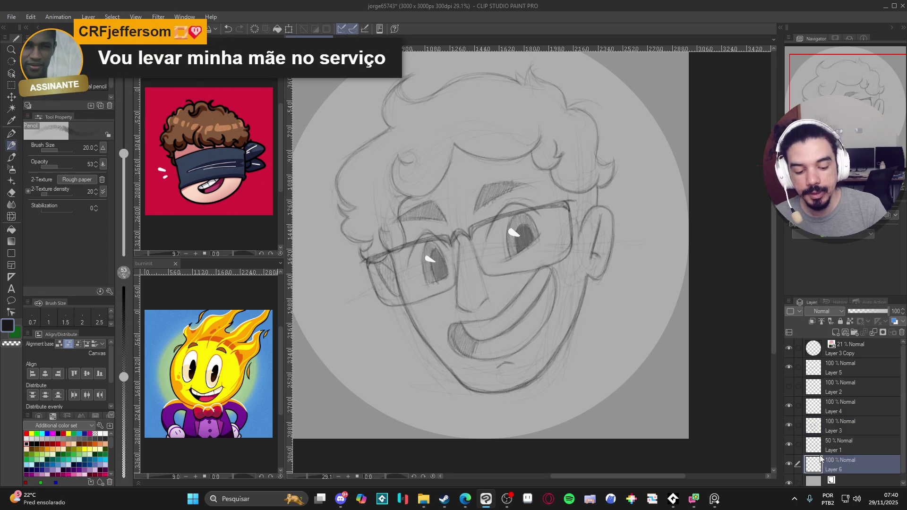
# Ink the outer curve and left-side curls of the hair in grey with the pen at size 30.
pyautogui.press('p')
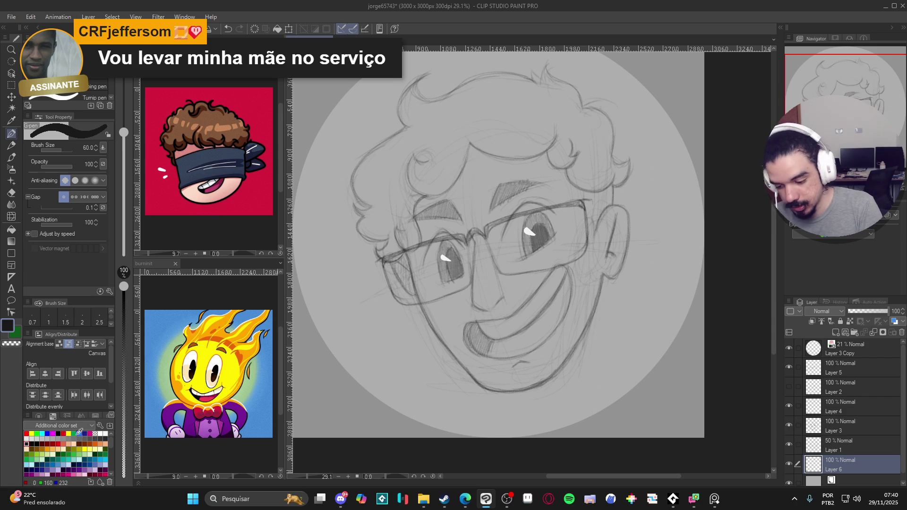
pyautogui.click(78, 433)
pyautogui.click(79, 438)
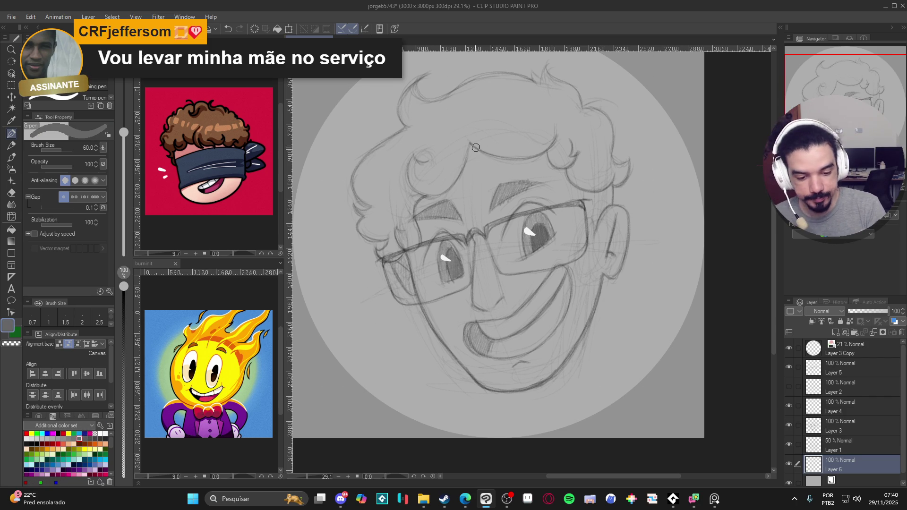
pyautogui.moveTo(479, 125); pyautogui.dragTo(451, 175)
pyautogui.hotkey('ctrl', 'z')
pyautogui.keyDown('alt'); pyautogui.click(423, 161); pyautogui.keyUp('alt')
pyautogui.moveTo(469, 127)
pyautogui.mouseDown()
pyautogui.moveTo(466, 160)
pyautogui.moveTo(444, 189)
pyautogui.moveTo(394, 172)
pyautogui.moveTo(414, 210)
pyautogui.moveTo(416, 236)
pyautogui.moveTo(394, 240)
pyautogui.moveTo(401, 251)
pyautogui.moveTo(387, 261)
pyautogui.moveTo(378, 254)
pyautogui.moveTo(394, 224)
pyautogui.moveTo(378, 241)
pyautogui.moveTo(361, 233)
pyautogui.moveTo(380, 212)
pyautogui.moveTo(353, 179)
pyautogui.moveTo(359, 157)
pyautogui.moveTo(435, 112)
pyautogui.moveTo(440, 157)
pyautogui.mouseUp()
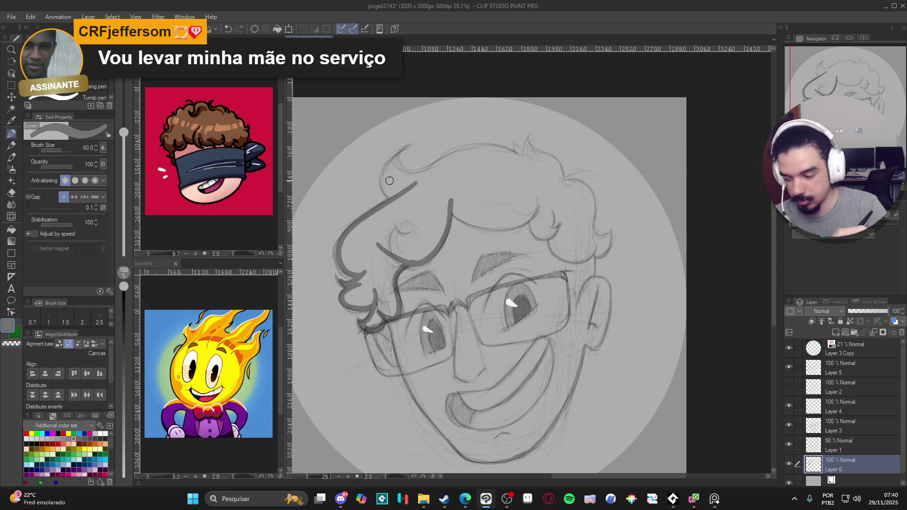
pyautogui.press('[')
pyautogui.press('[')
pyautogui.press('[')
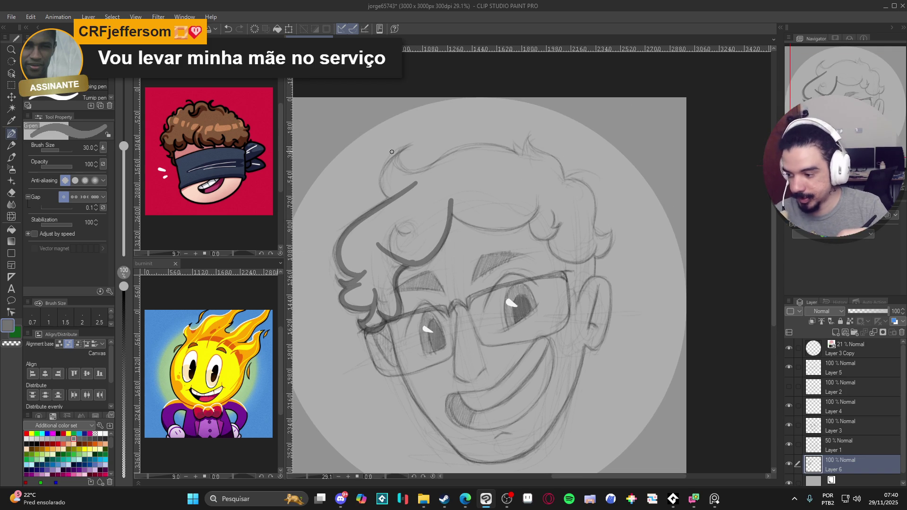
pyautogui.moveTo(409, 146)
pyautogui.mouseDown()
pyautogui.moveTo(393, 156)
pyautogui.moveTo(402, 205)
pyautogui.mouseUp()
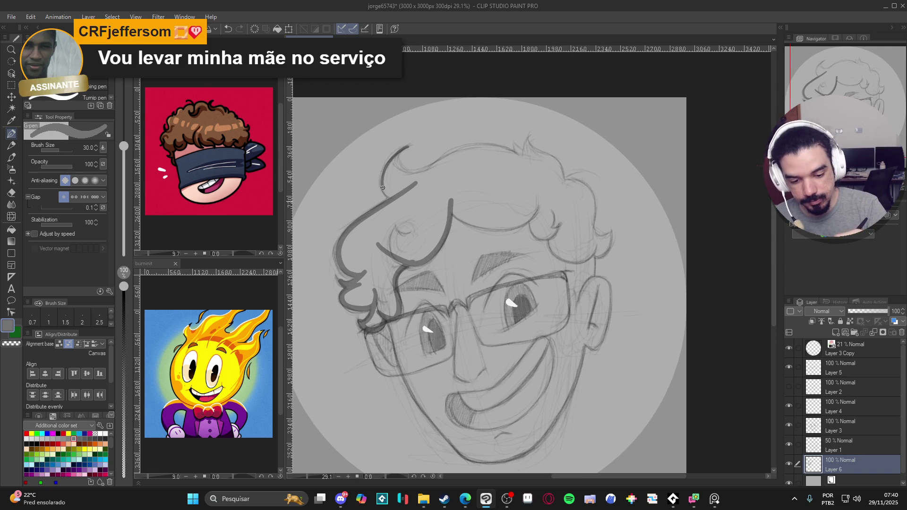
pyautogui.moveTo(408, 145)
pyautogui.mouseDown()
pyautogui.moveTo(398, 162)
pyautogui.moveTo(413, 171)
pyautogui.moveTo(472, 146)
pyautogui.mouseUp()
pyautogui.moveTo(523, 159)
pyautogui.mouseDown()
pyautogui.moveTo(506, 147)
pyautogui.moveTo(479, 151)
pyautogui.moveTo(514, 142)
pyautogui.moveTo(525, 157)
pyautogui.moveTo(560, 160)
pyautogui.moveTo(566, 204)
pyautogui.moveTo(576, 179)
pyautogui.moveTo(586, 184)
pyautogui.moveTo(594, 231)
pyautogui.moveTo(612, 231)
pyautogui.moveTo(596, 255)
pyautogui.moveTo(558, 257)
pyautogui.moveTo(548, 219)
pyautogui.moveTo(526, 198)
pyautogui.moveTo(494, 232)
pyautogui.moveTo(452, 210)
pyautogui.mouseUp()
# Fill the enclosed hair area with dark grey.
pyautogui.press('g')
pyautogui.click(590, 211)
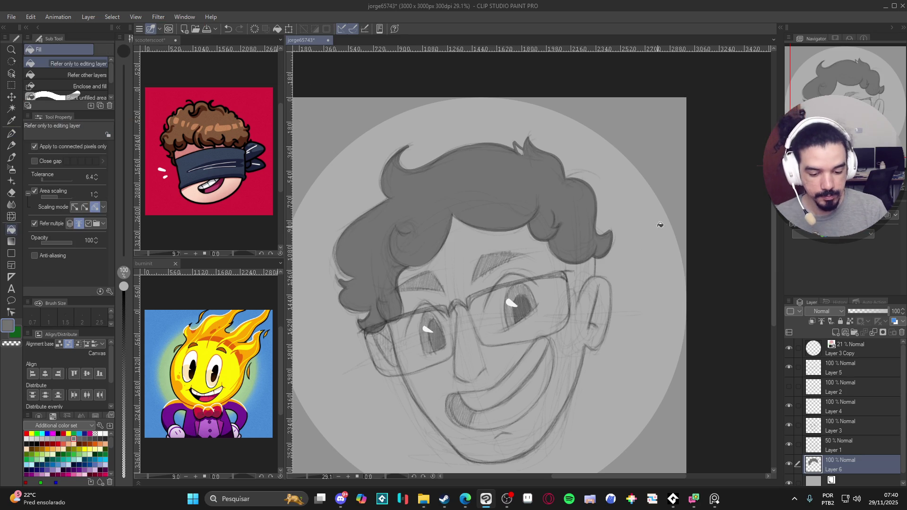
pyautogui.press('p')
# Extend the hair outline down toward the ear and fill the small gap there.
pyautogui.moveTo(607, 355); pyautogui.dragTo(603, 335)
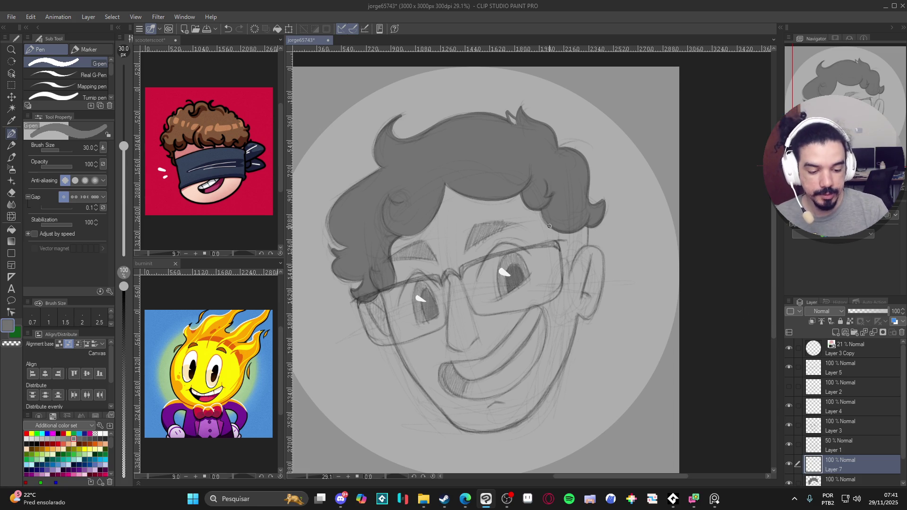
pyautogui.moveTo(559, 227)
pyautogui.mouseDown()
pyautogui.moveTo(569, 264)
pyautogui.moveTo(584, 246)
pyautogui.mouseUp()
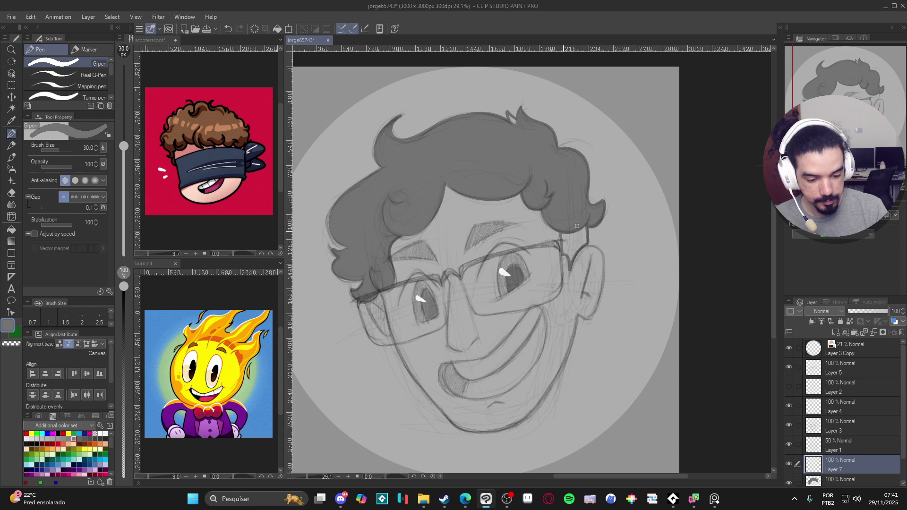
pyautogui.press('g')
pyautogui.click(585, 251)
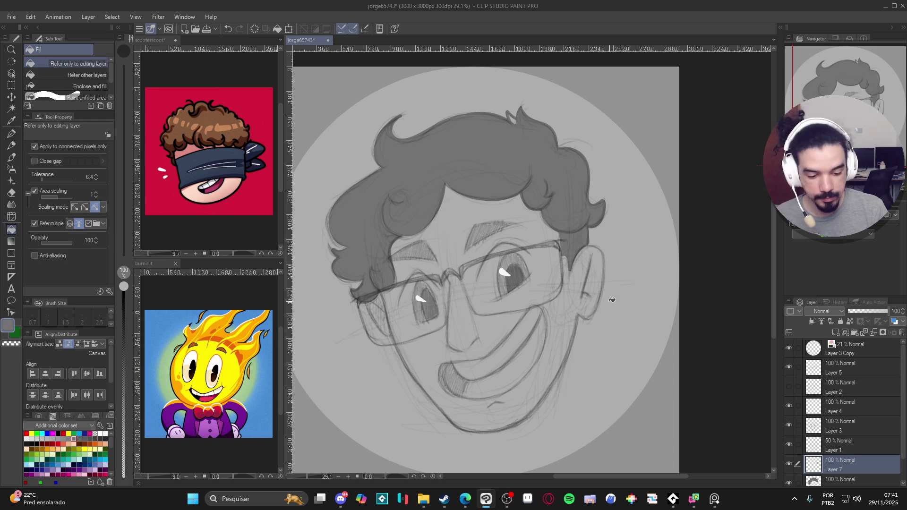
pyautogui.press('p')
pyautogui.scroll(-2, 607, 319)
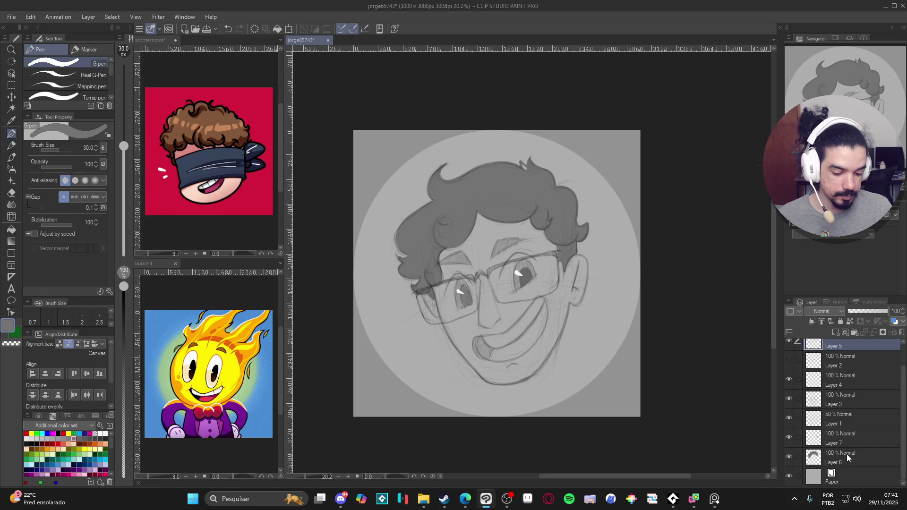
# Scale all the drawing layers up to 114%, nudging them slightly right and down.
pyautogui.hotkey('ctrl', 't')
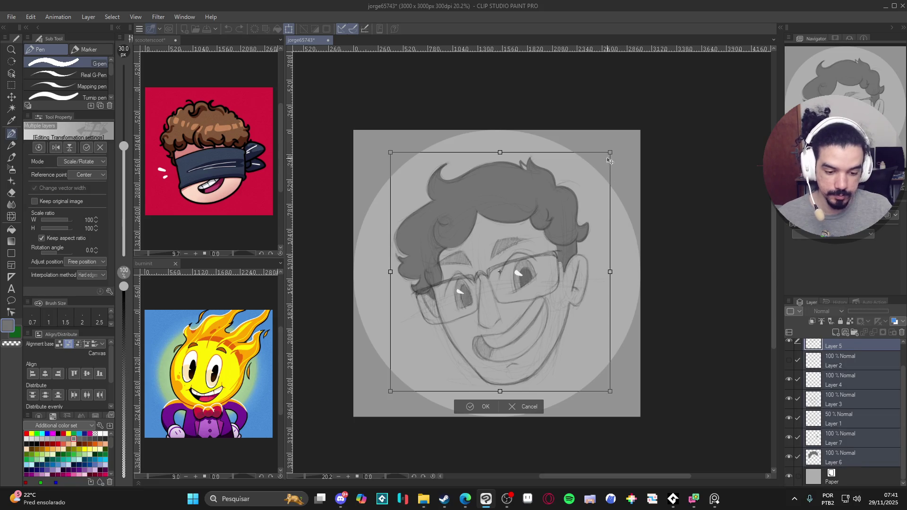
pyautogui.moveTo(611, 153); pyautogui.dragTo(632, 140)
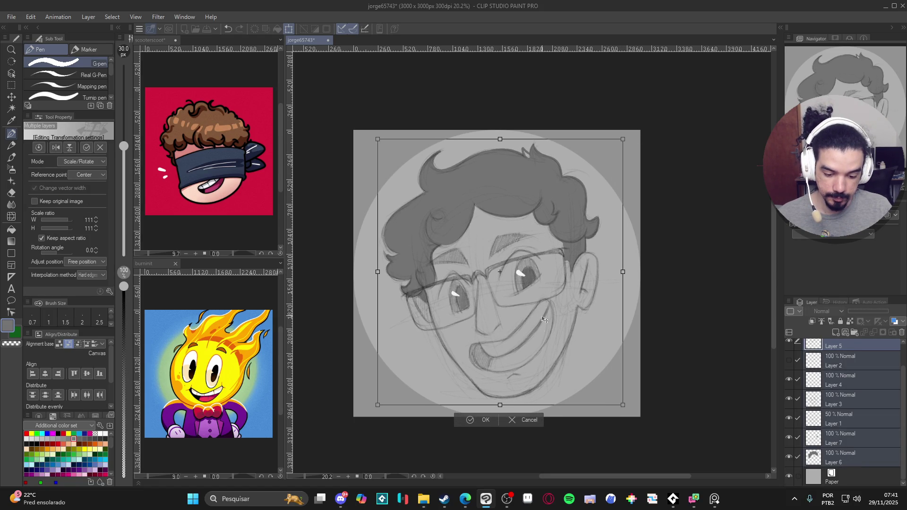
pyautogui.moveTo(378, 405); pyautogui.dragTo(374, 408)
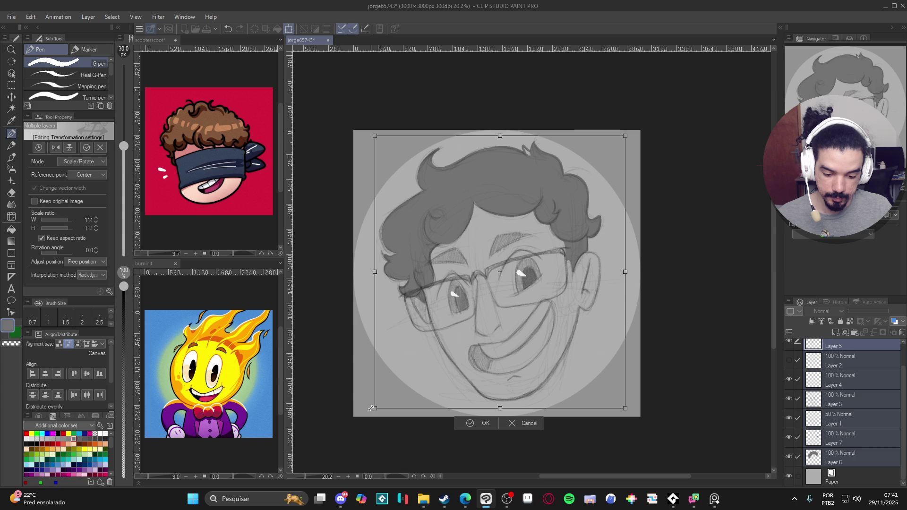
pyautogui.moveTo(527, 374); pyautogui.dragTo(528, 375)
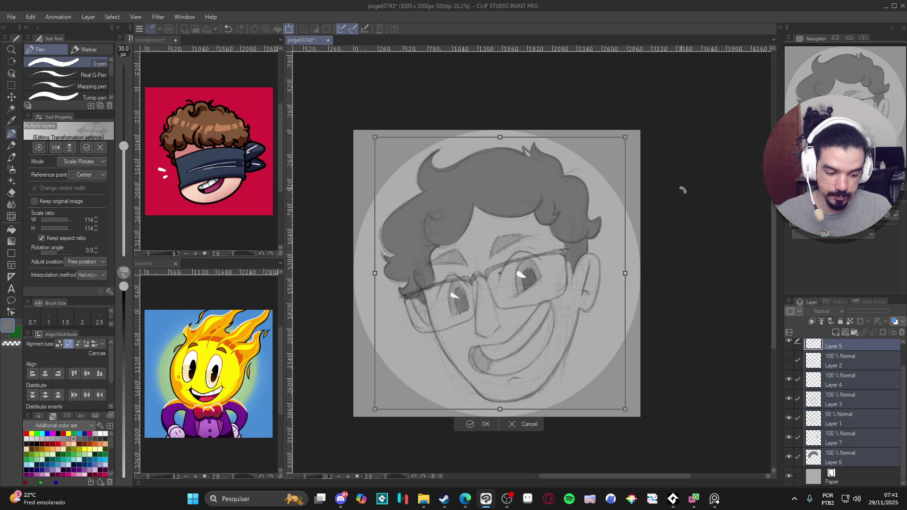
pyautogui.press('Return')
pyautogui.click(851, 454)
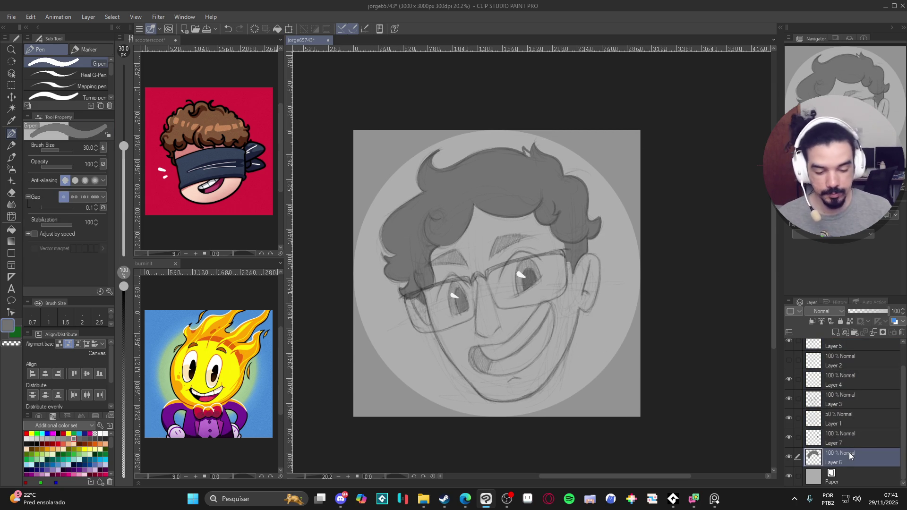
# Snip a screenshot of the whole portrait canvas with Win+Shift+S.
pyautogui.press('g')
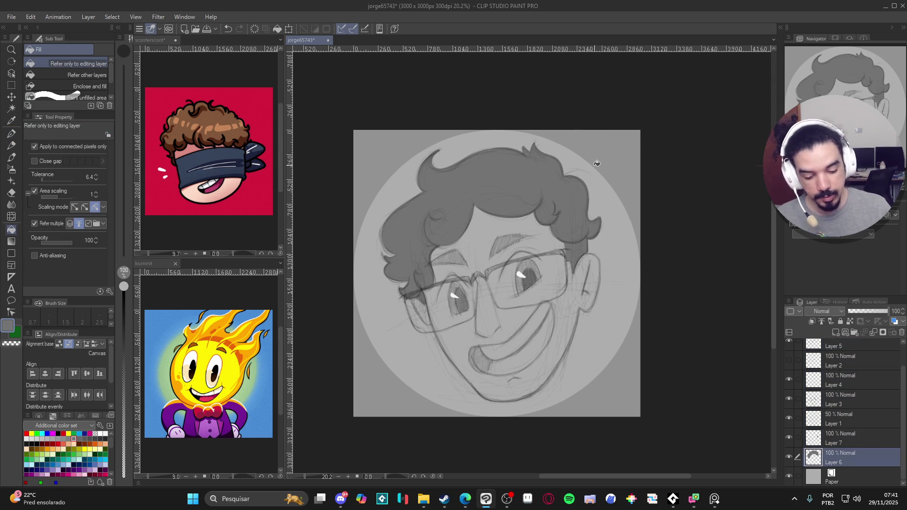
pyautogui.scroll(3, 489, 202)
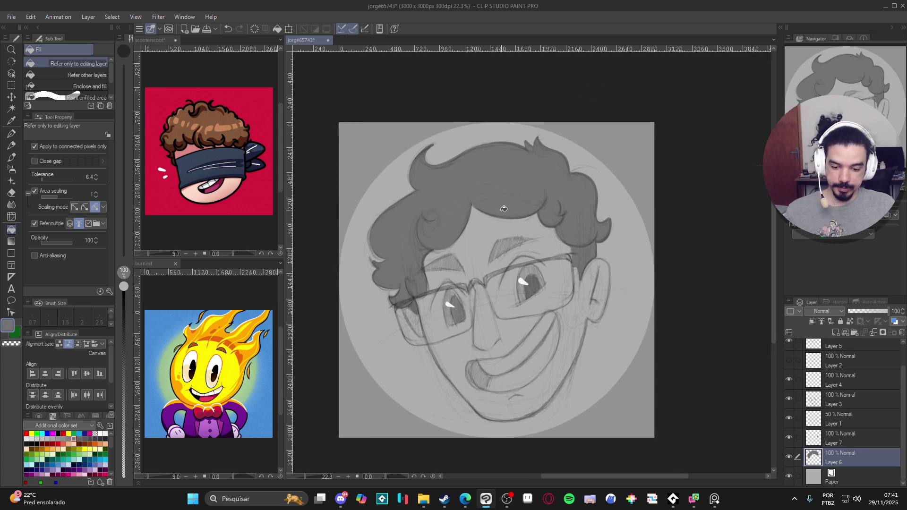
pyautogui.press('super+shift+s')
pyautogui.moveTo(330, 84)
pyautogui.mouseDown()
pyautogui.moveTo(658, 424)
pyautogui.moveTo(675, 431)
pyautogui.mouseUp()
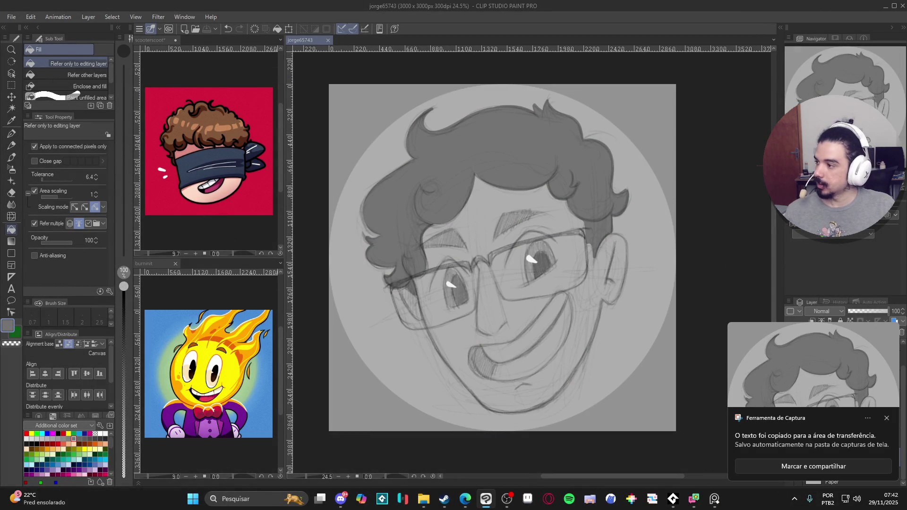
pyautogui.hotkey('alt', 'Tab')
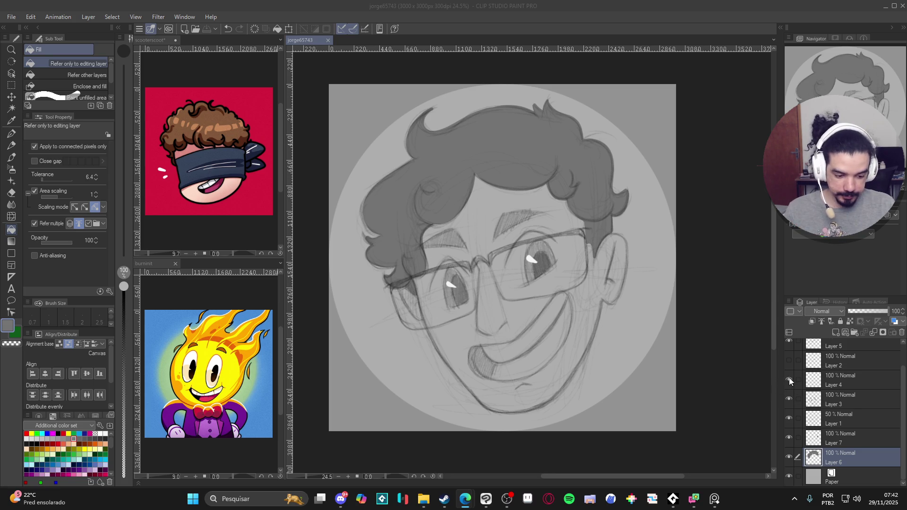
# Hide the Layer 5 glasses and snip another screenshot of the canvas.
pyautogui.click(790, 379)
pyautogui.click(789, 395)
pyautogui.click(789, 395)
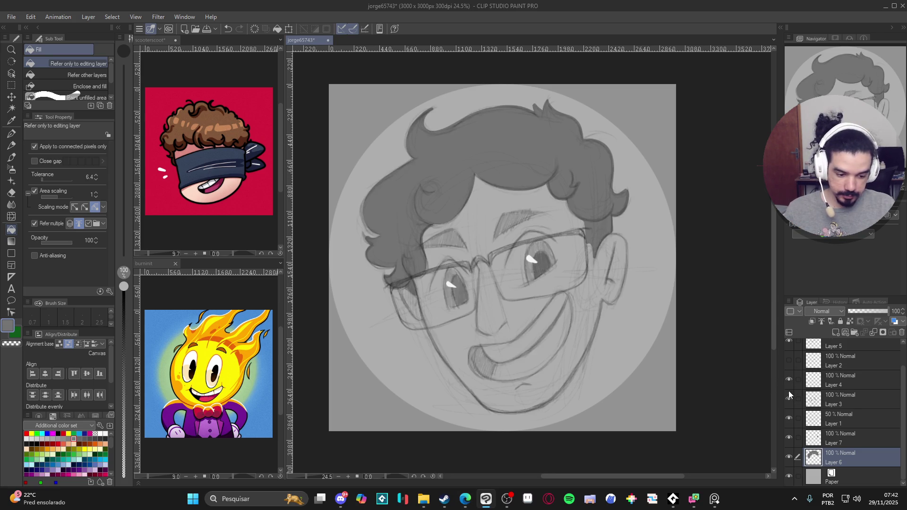
pyautogui.scroll(1, 789, 378)
pyautogui.click(790, 366)
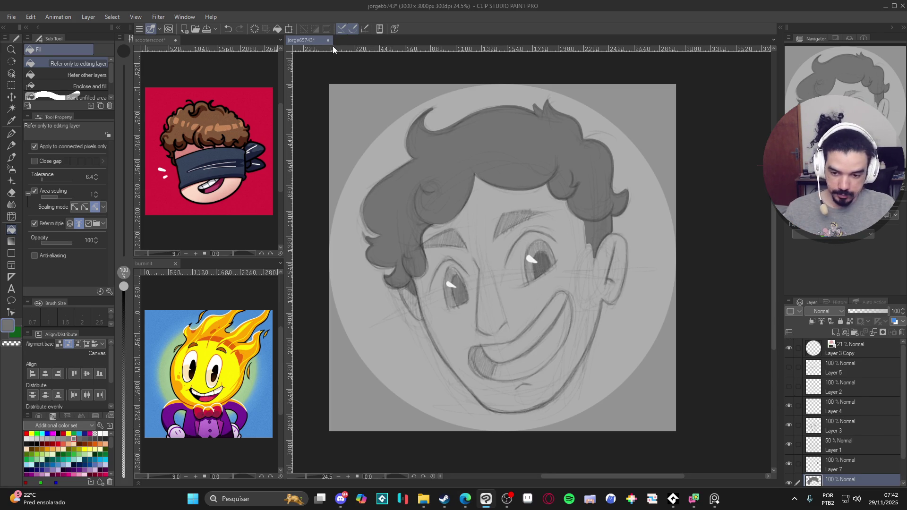
pyautogui.press('super+shift+s')
pyautogui.moveTo(329, 84)
pyautogui.mouseDown()
pyautogui.moveTo(693, 435)
pyautogui.moveTo(674, 431)
pyautogui.mouseUp()
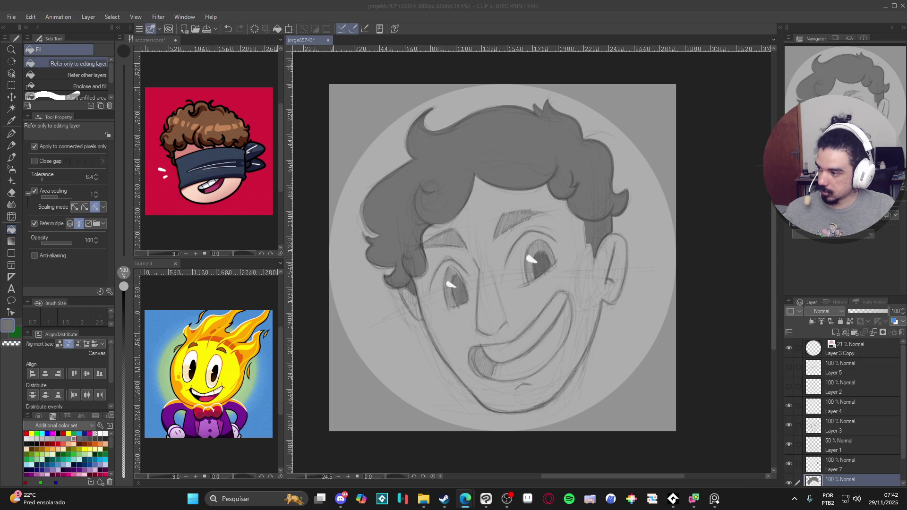
# Minimize the Clip Studio Paint Pro window.
pyautogui.click(788, 298)
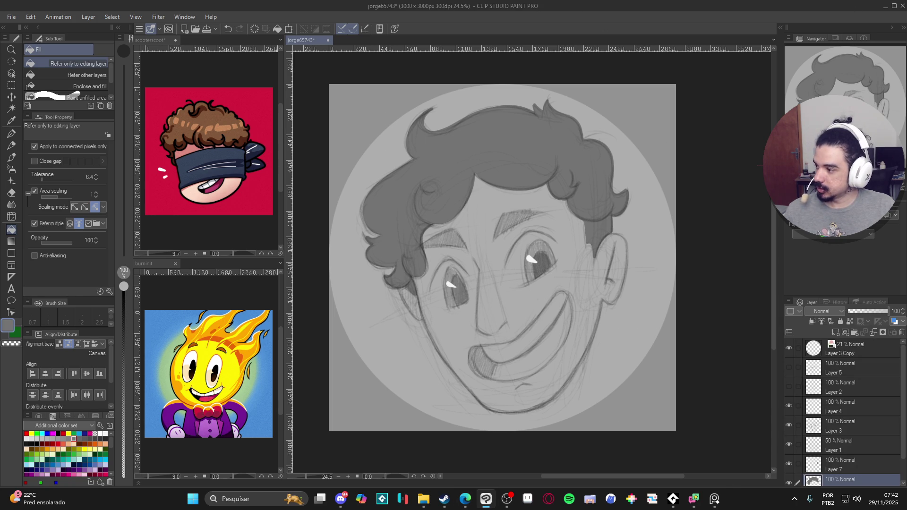
pyautogui.click(465, 498)
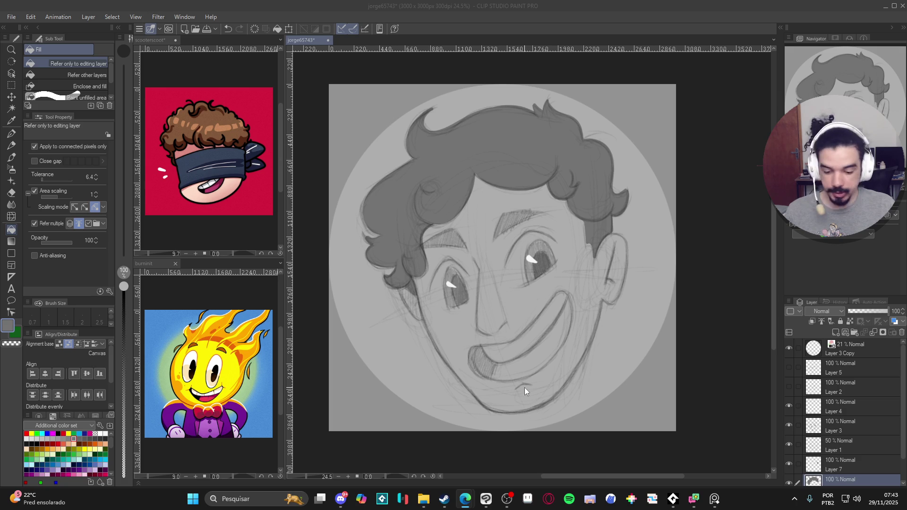
pyautogui.click(886, 6)
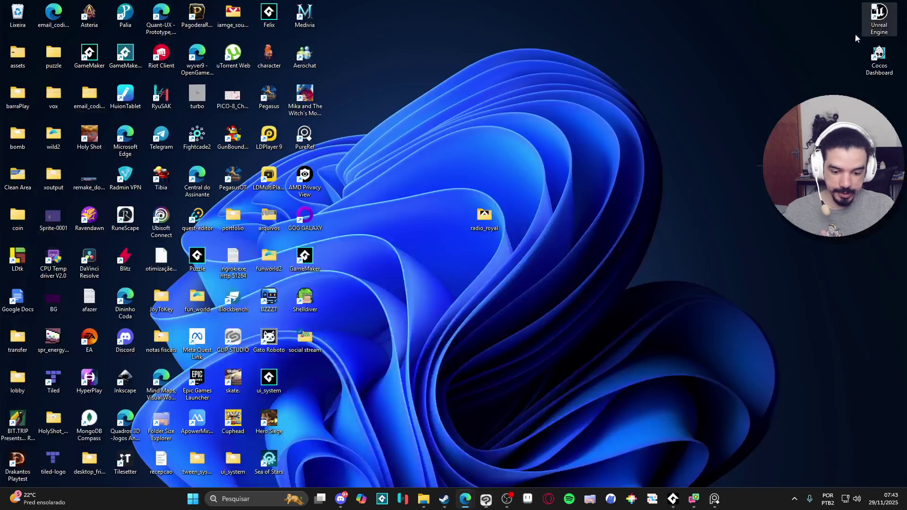
# Open desktop_pet_character from the desktop_pet folder in Clean Area via File Explorer.
pyautogui.click(423, 498)
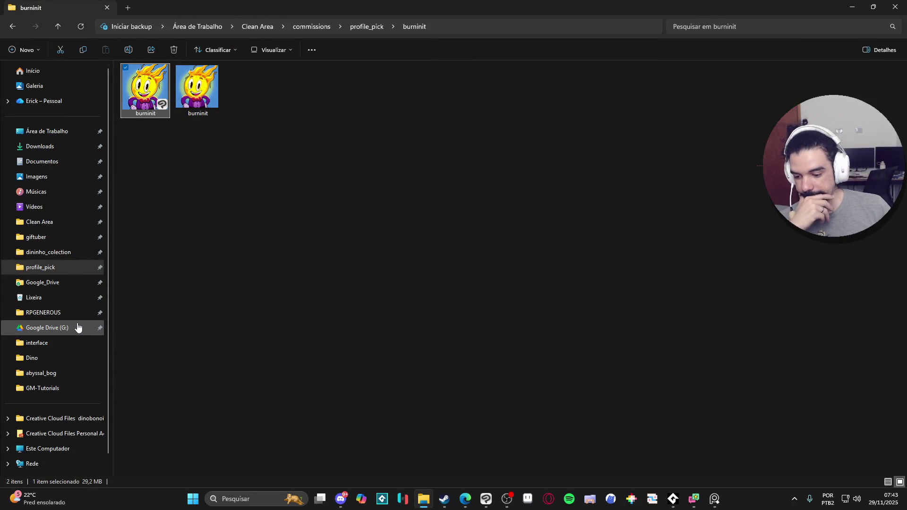
pyautogui.click(53, 222)
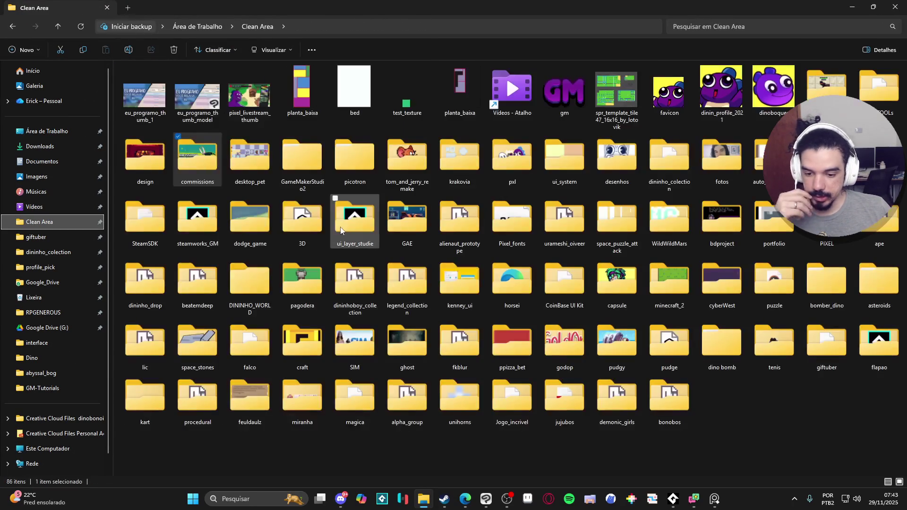
pyautogui.click(251, 163)
pyautogui.doubleClick(252, 162)
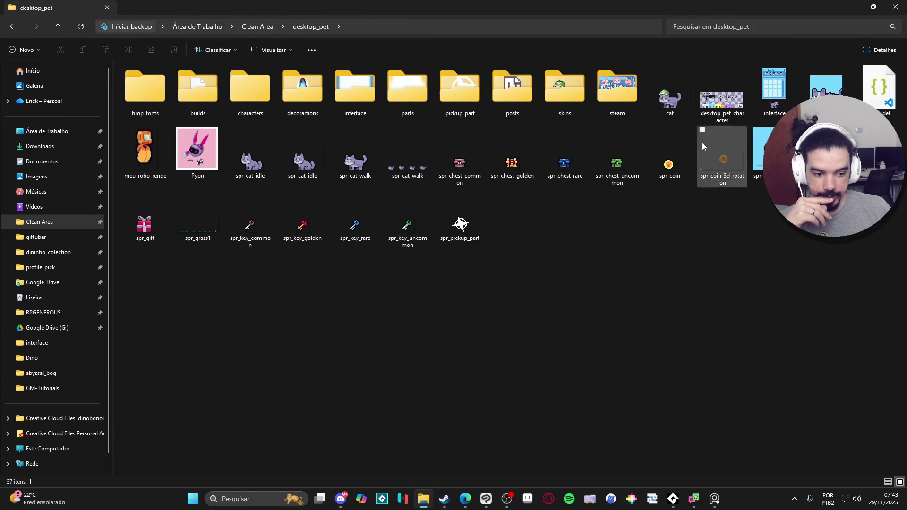
pyautogui.click(713, 98)
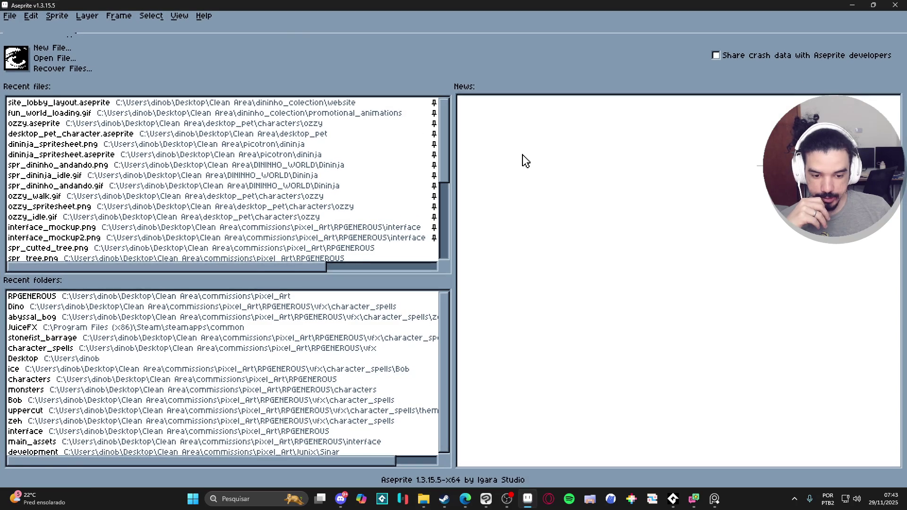
# Scroll around the desktop_pet_character sprite sheet to browse its pets and item icons.
pyautogui.scroll(-1, 481, 206)
pyautogui.scroll(1, 489, 199)
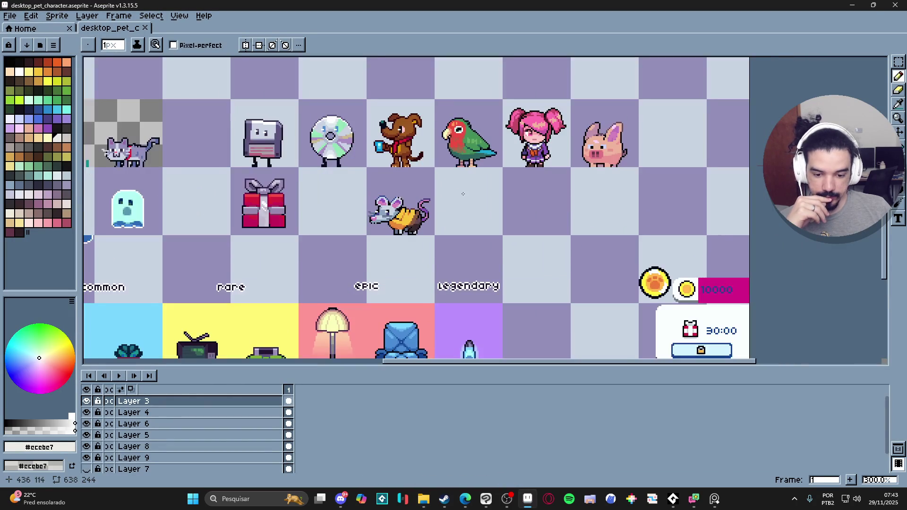
pyautogui.scroll(-1, 492, 197)
pyautogui.scroll(1, 441, 215)
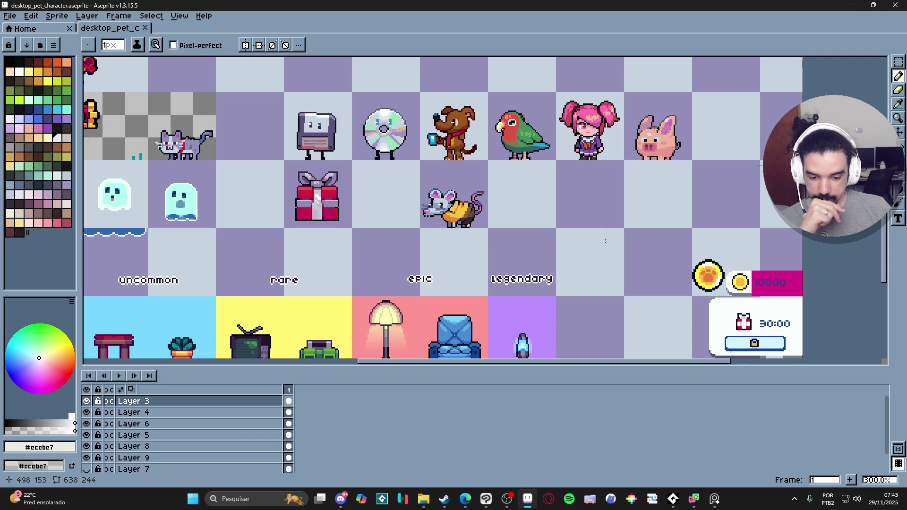
pyautogui.scroll(1, 486, 214)
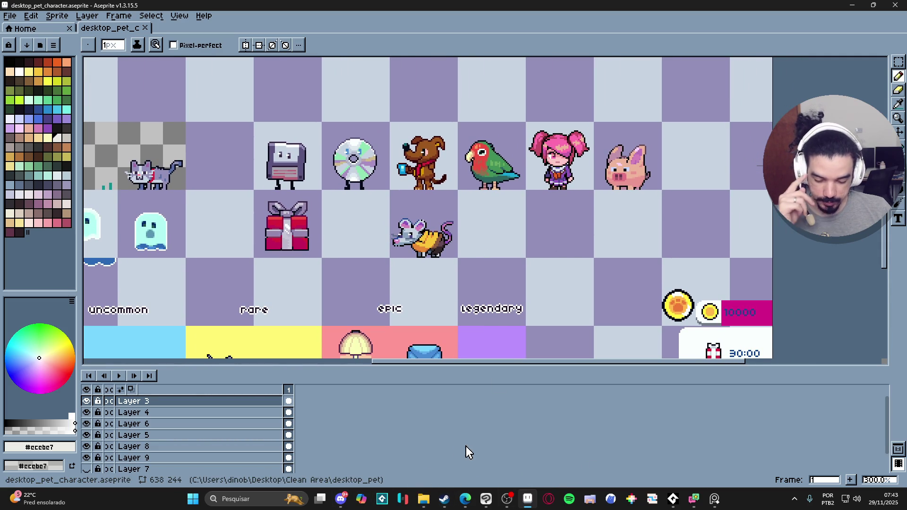
# Launch GameMaker by searching 'ga' in the taskbar search box.
pyautogui.click(277, 499)
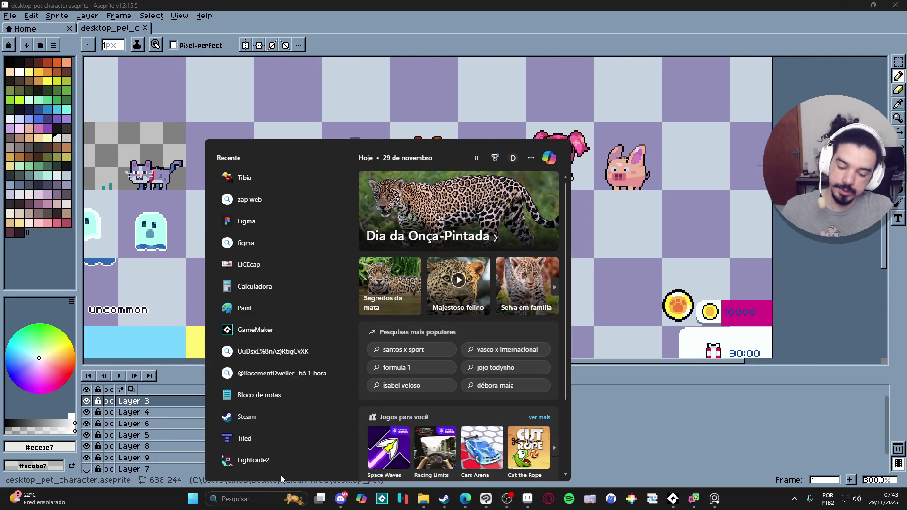
pyautogui.write('game')
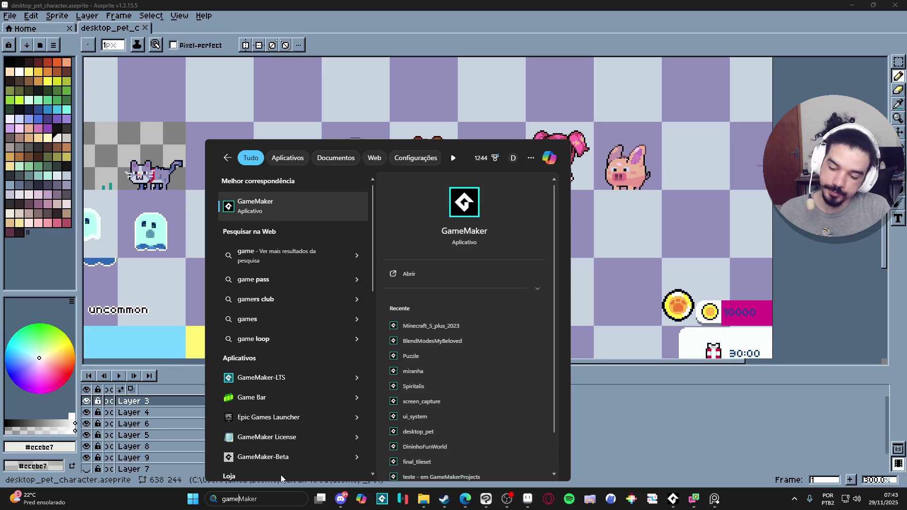
pyautogui.press('Escape')
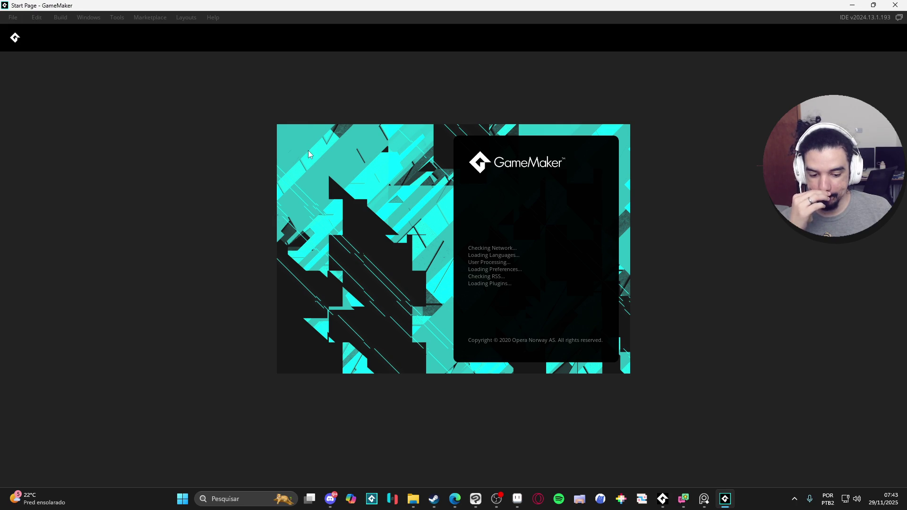
pyautogui.click(434, 499)
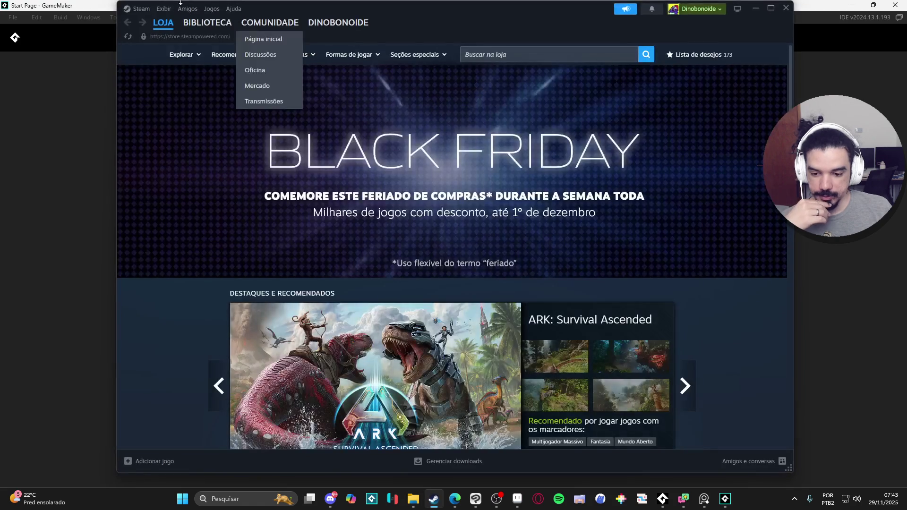
# Start a Steam account switch via Trocar conta, closing Aseprite so the switch can proceed.
pyautogui.moveTo(180, 27)
pyautogui.click(138, 8)
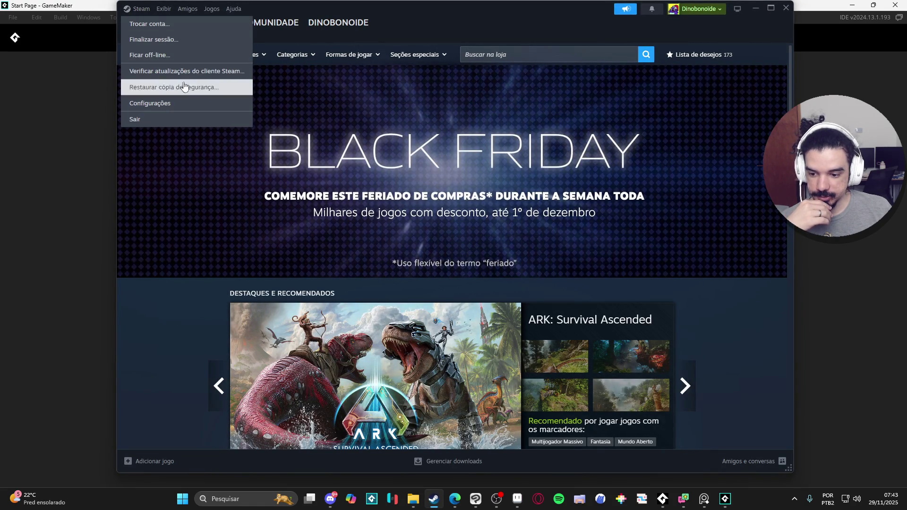
pyautogui.click(177, 24)
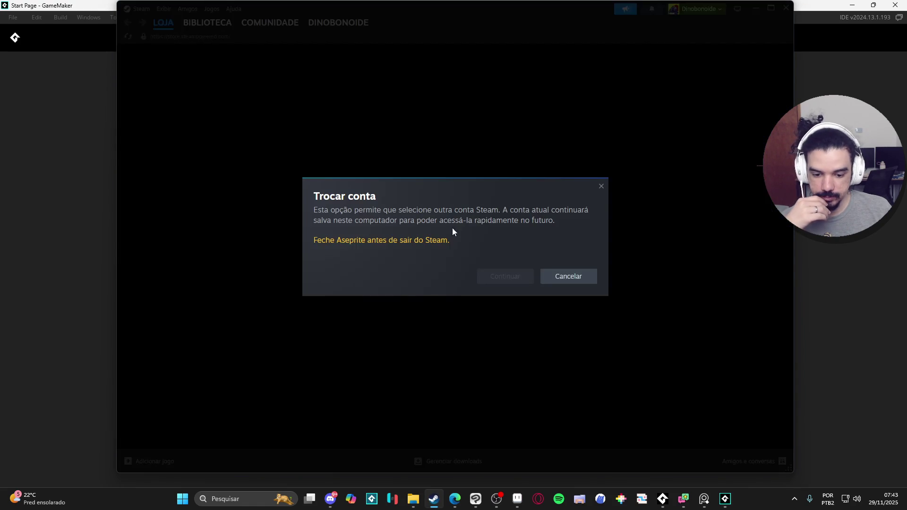
pyautogui.click(517, 499)
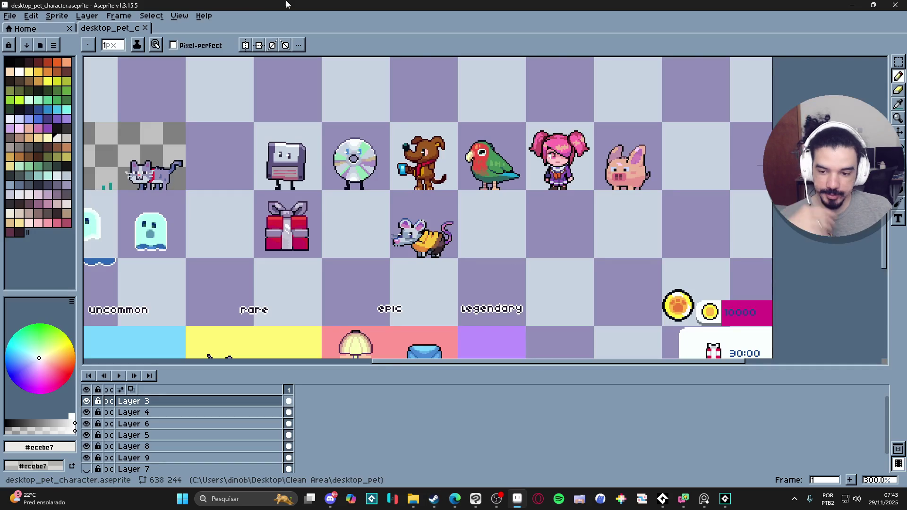
pyautogui.click(895, 5)
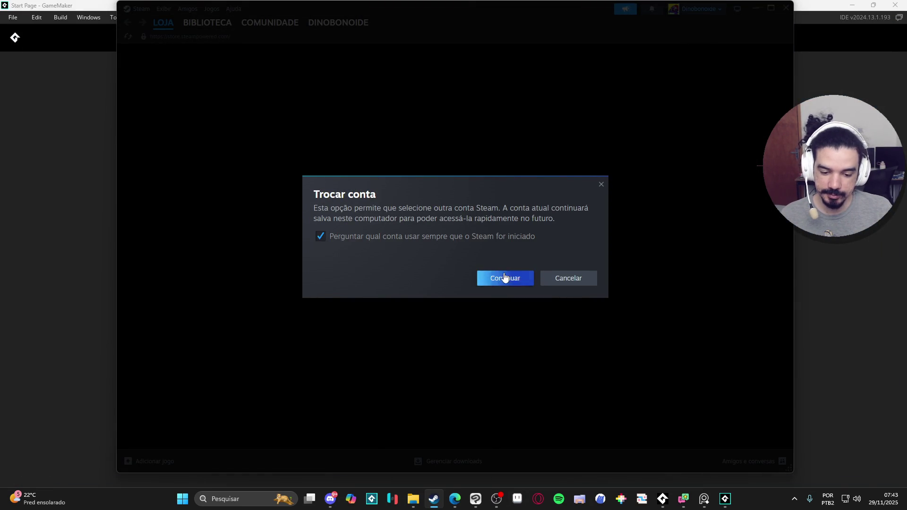
pyautogui.click(504, 277)
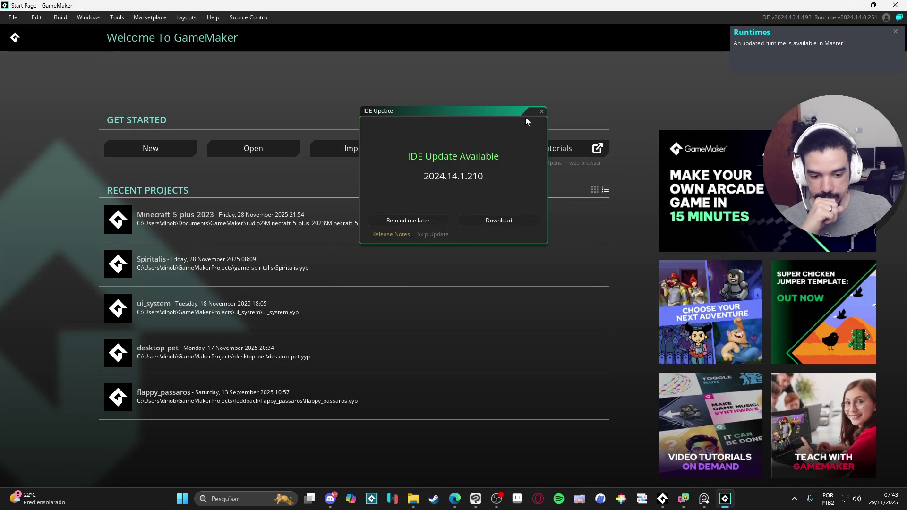
# Open the desktop_pet project in GameMaker and sign in with the second Steam account.
pyautogui.click(542, 111)
pyautogui.click(217, 354)
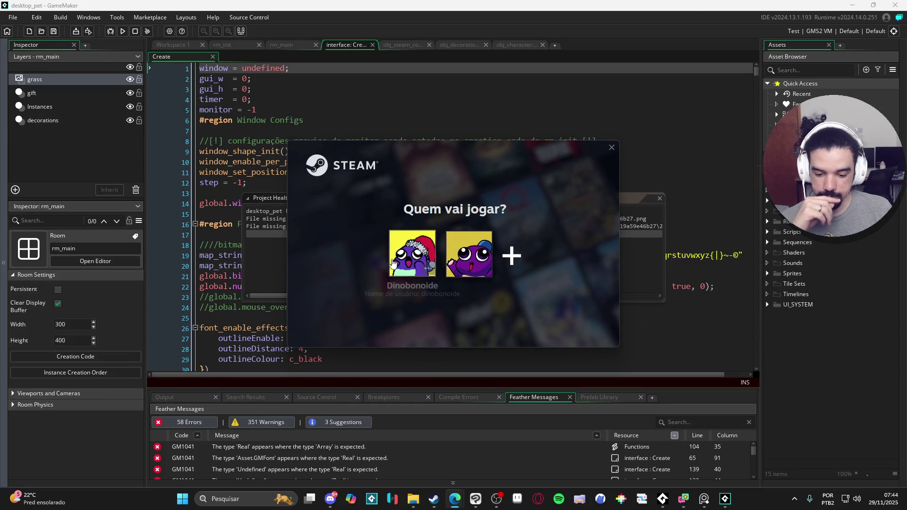
pyautogui.click(469, 254)
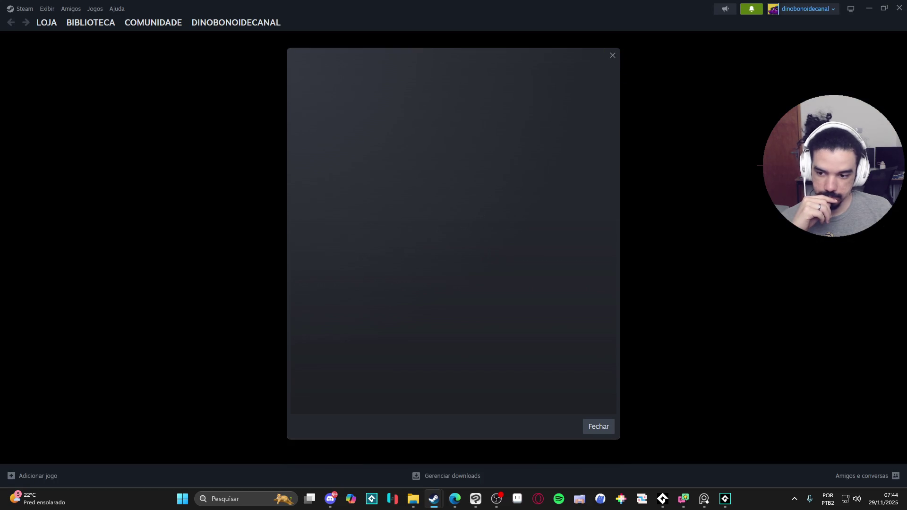
pyautogui.click(612, 55)
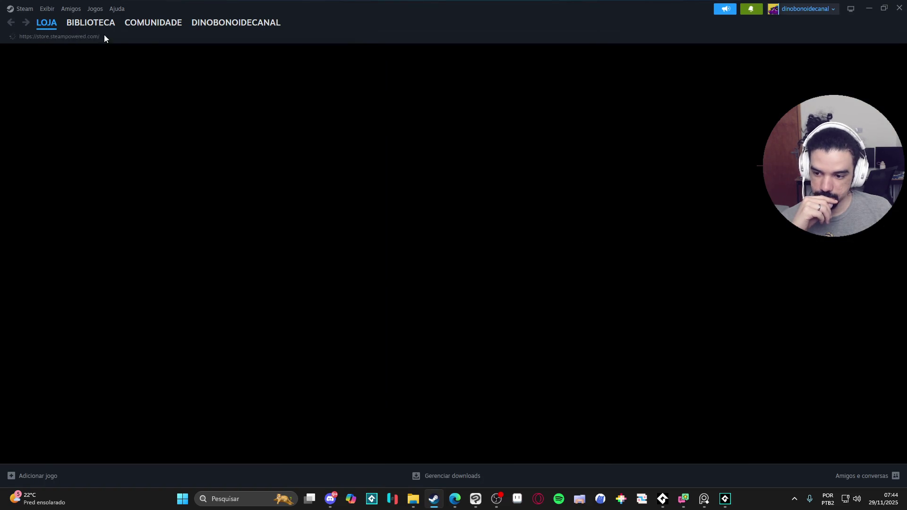
pyautogui.click(102, 26)
pyautogui.click(871, 9)
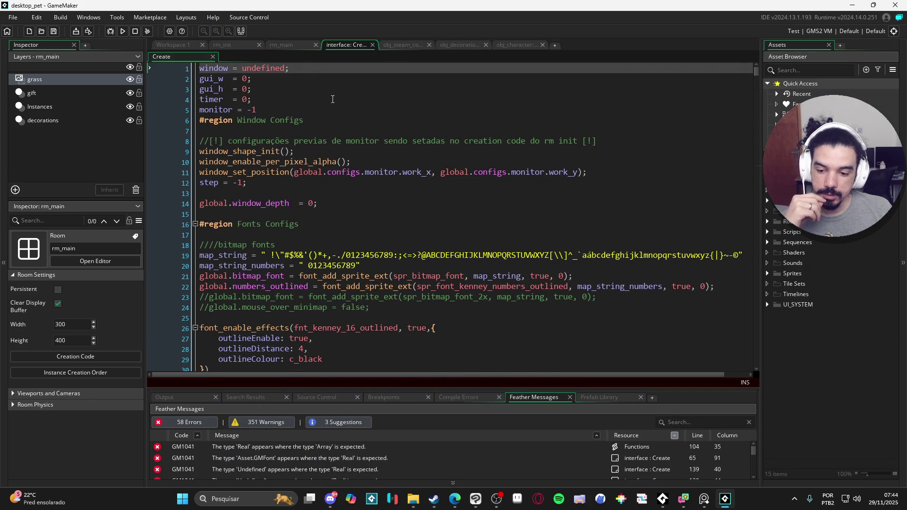
# Review the rm_main and rm_init rooms and interface Create code, then show the desktop_pet folder.
pyautogui.click(267, 46)
pyautogui.click(241, 43)
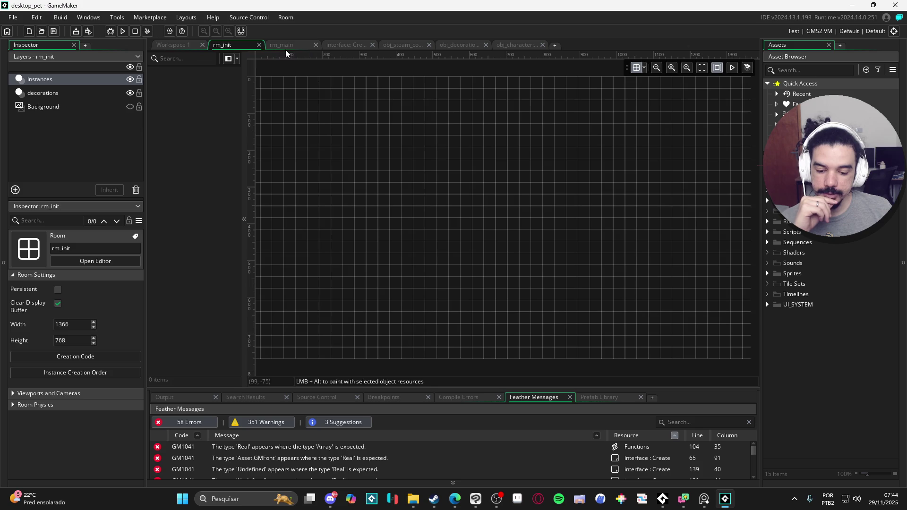
pyautogui.click(345, 47)
pyautogui.moveTo(497, 499)
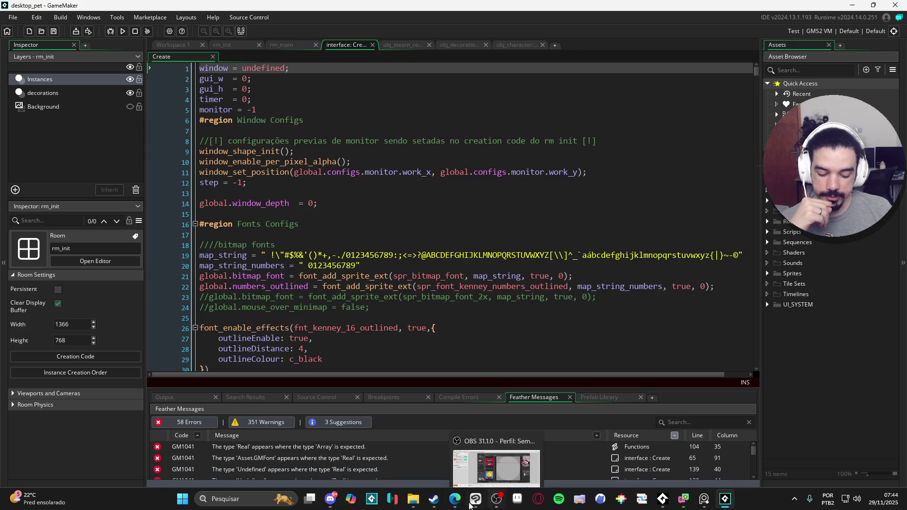
pyautogui.click(414, 507)
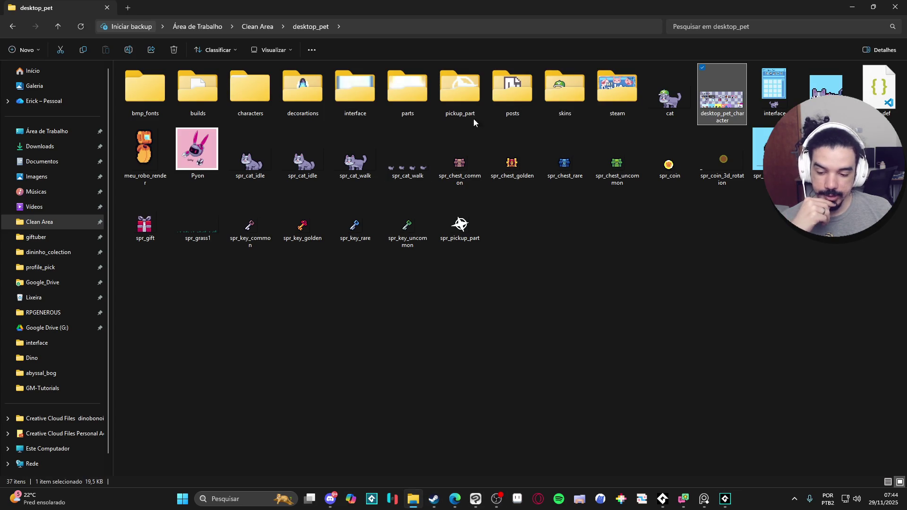
# Browse desktop_pet > characters > mice and open mice.aseprite in Aseprite.
pyautogui.doubleClick(265, 98)
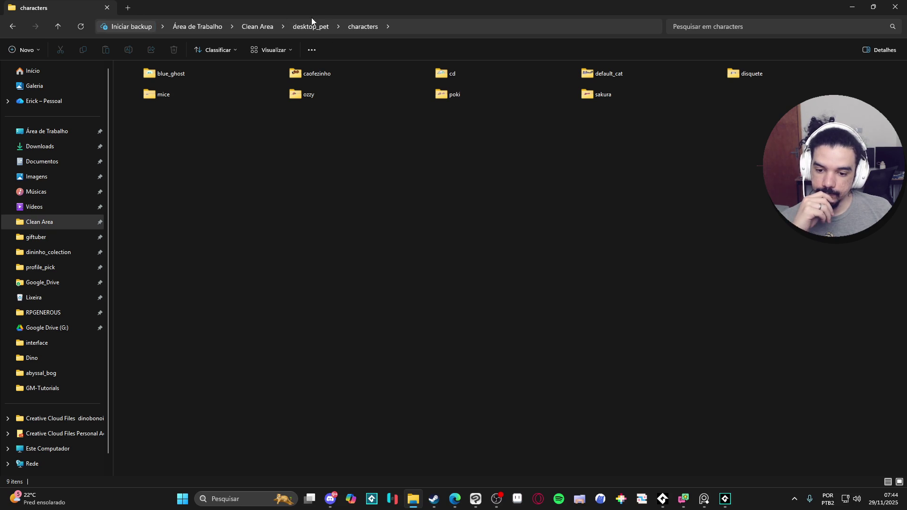
pyautogui.click(303, 28)
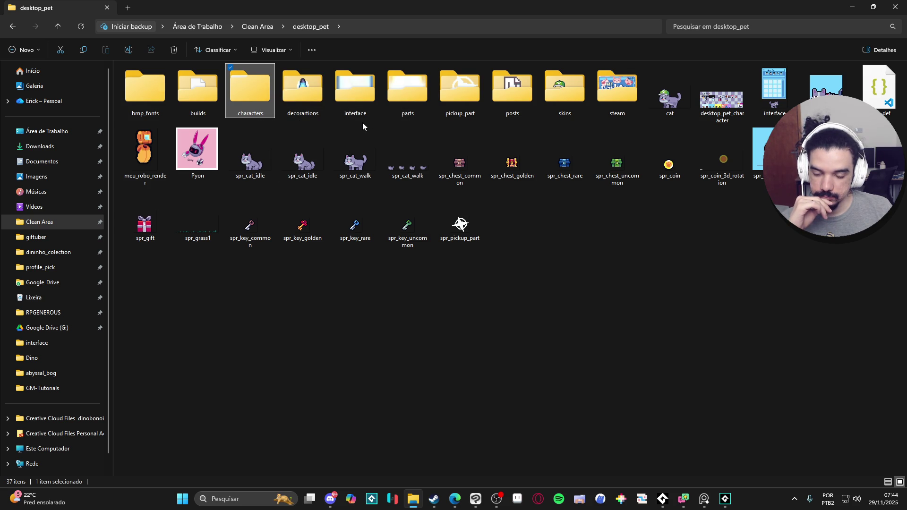
pyautogui.doubleClick(243, 77)
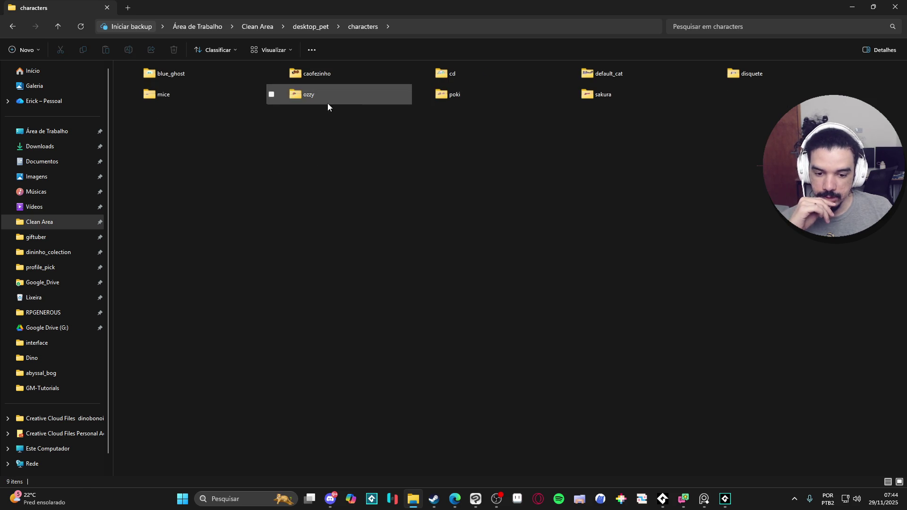
pyautogui.doubleClick(214, 89)
pyautogui.click(168, 86)
pyautogui.doubleClick(169, 86)
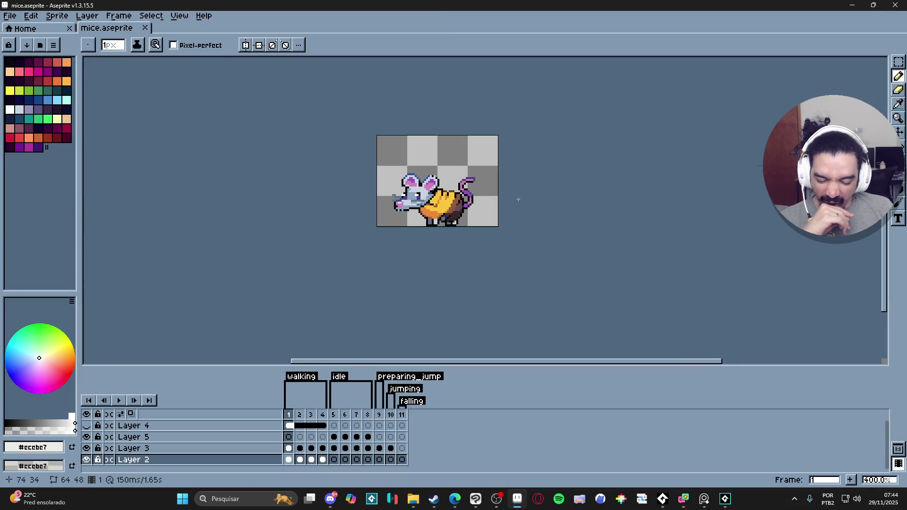
pyautogui.click(390, 414)
pyautogui.click(400, 415)
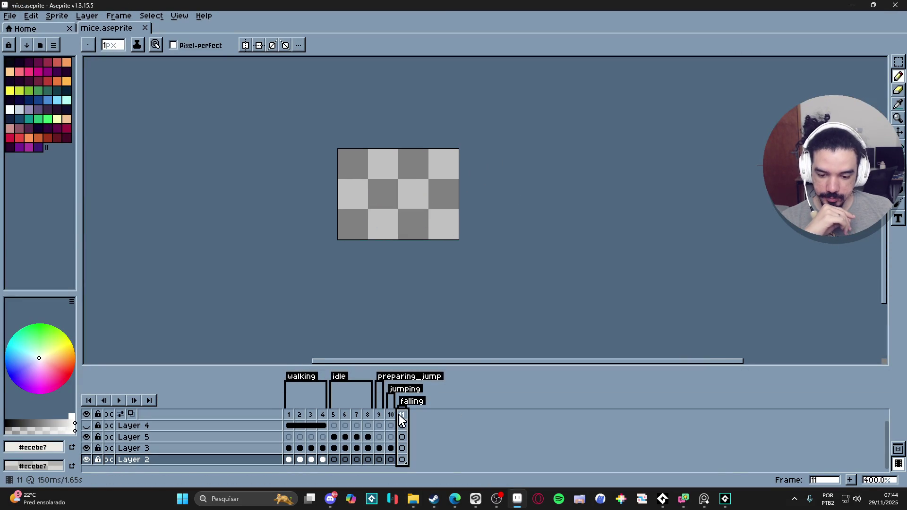
pyautogui.click(390, 415)
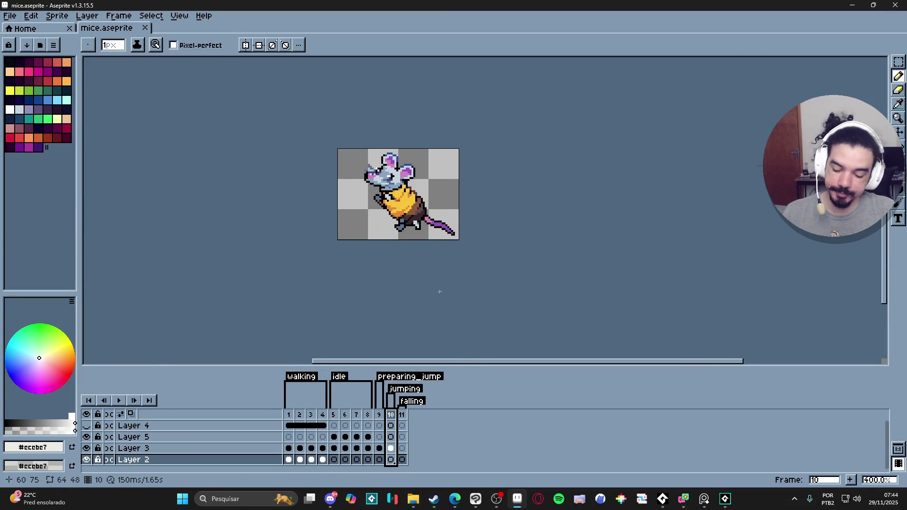
pyautogui.click(289, 417)
pyautogui.click(334, 416)
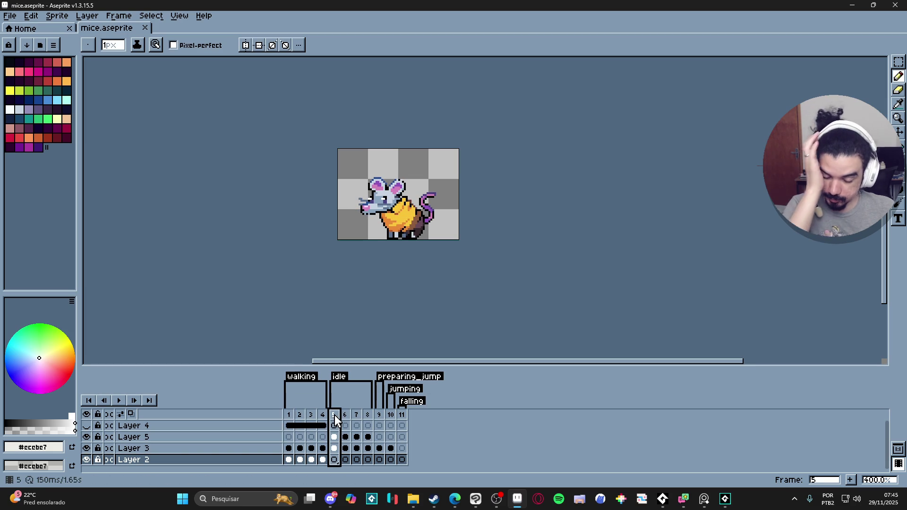
pyautogui.click(368, 418)
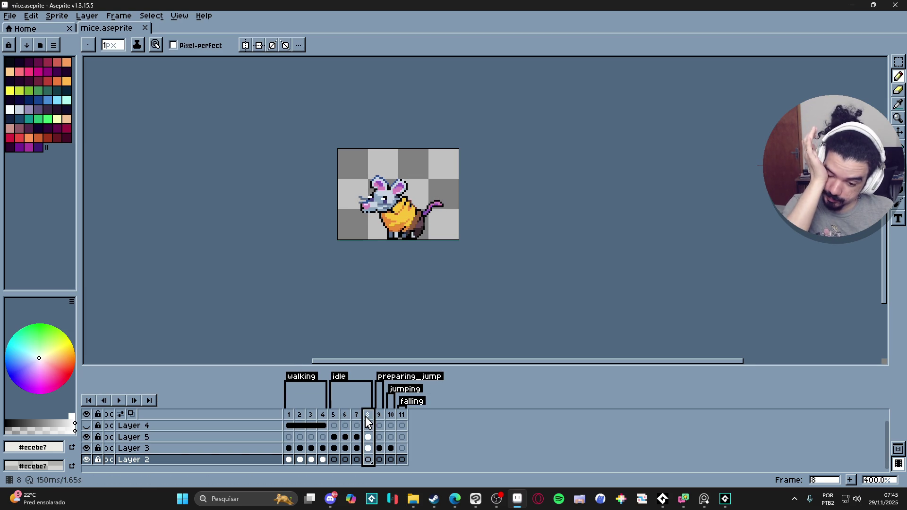
pyautogui.click(288, 416)
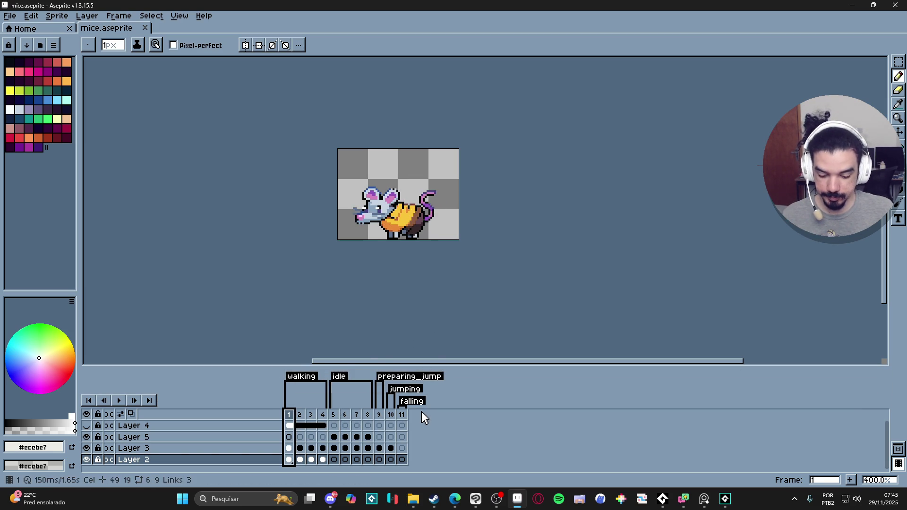
pyautogui.click(404, 417)
pyautogui.click(395, 420)
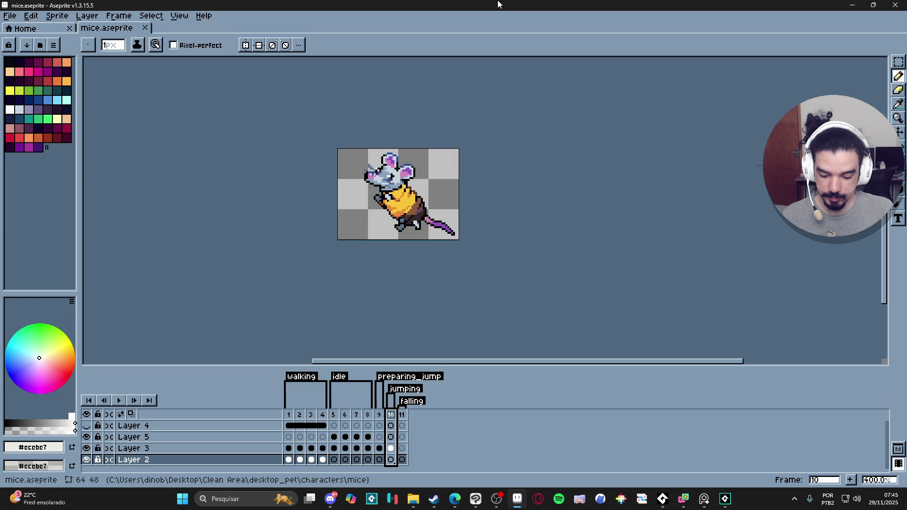
# Copy Layer 3's frame 10 mouse pose into frame 11, trying horizontal and vertical flips.
pyautogui.click(391, 449)
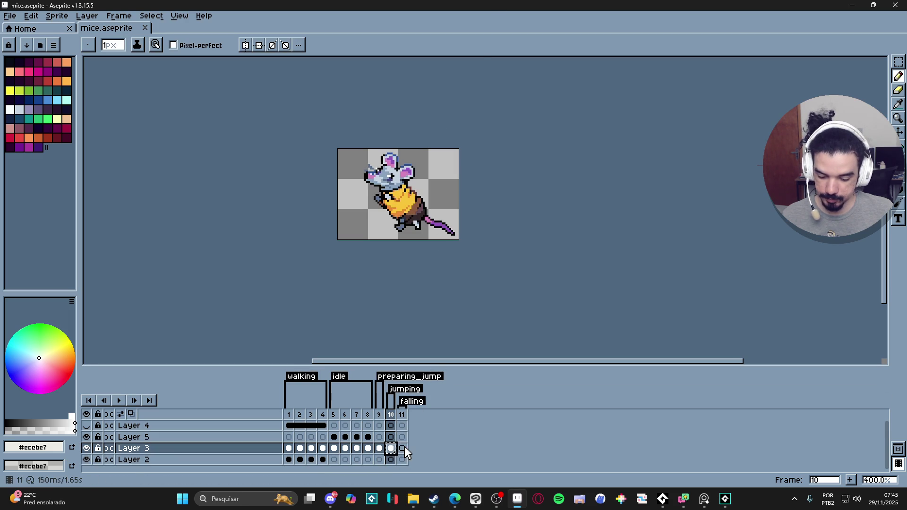
pyautogui.hotkey('ctrl', 'c')
pyautogui.press('Right')
pyautogui.hotkey('ctrl', 'v')
pyautogui.hotkey('shift', 'h')
pyautogui.hotkey('ctrl', 'z')
pyautogui.hotkey('shift', 'v')
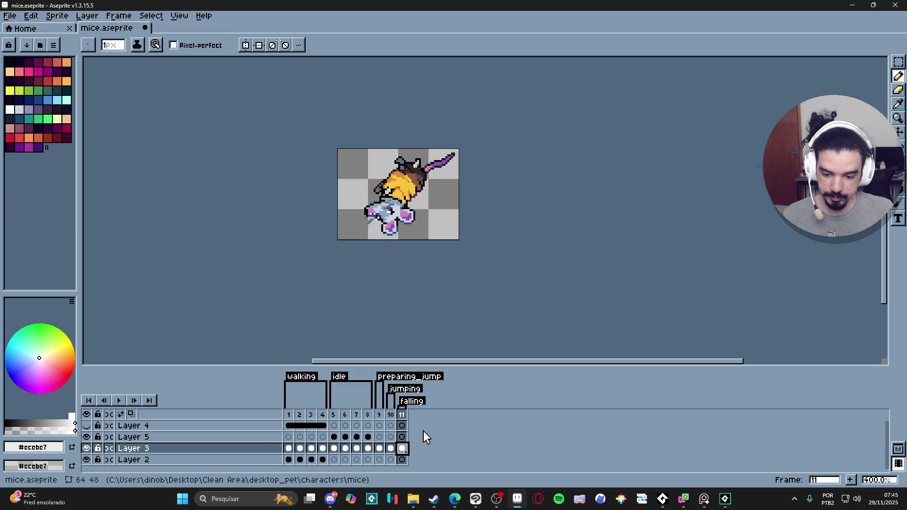
pyautogui.hotkey('shift', 'h')
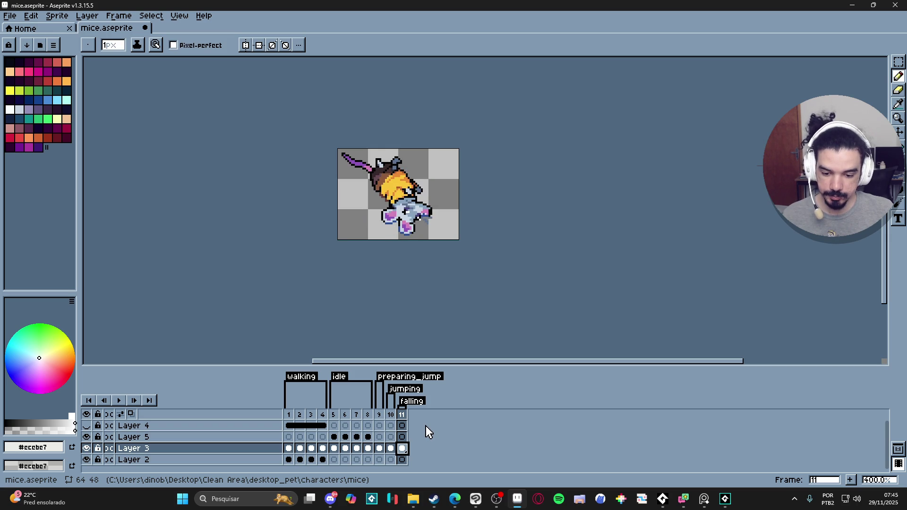
pyautogui.hotkey('shift', 'h')
pyautogui.hotkey('shift', 'h')
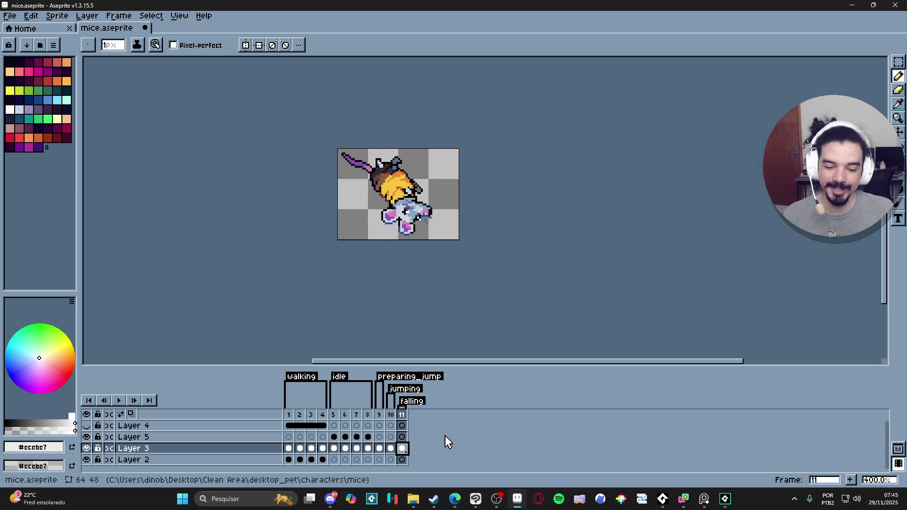
pyautogui.hotkey('ctrl', 'z')
pyautogui.hotkey('ctrl', 'z')
pyautogui.hotkey('ctrl', 'z')
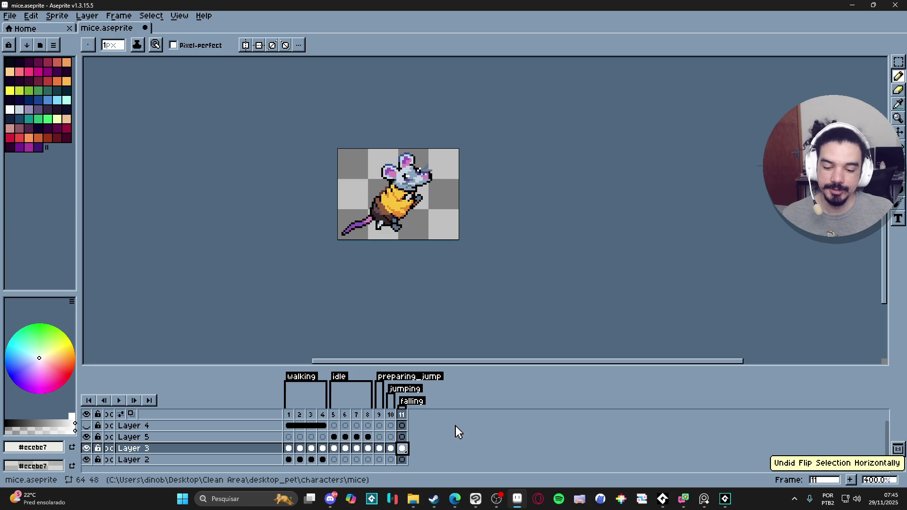
pyautogui.hotkey('ctrl', 'z')
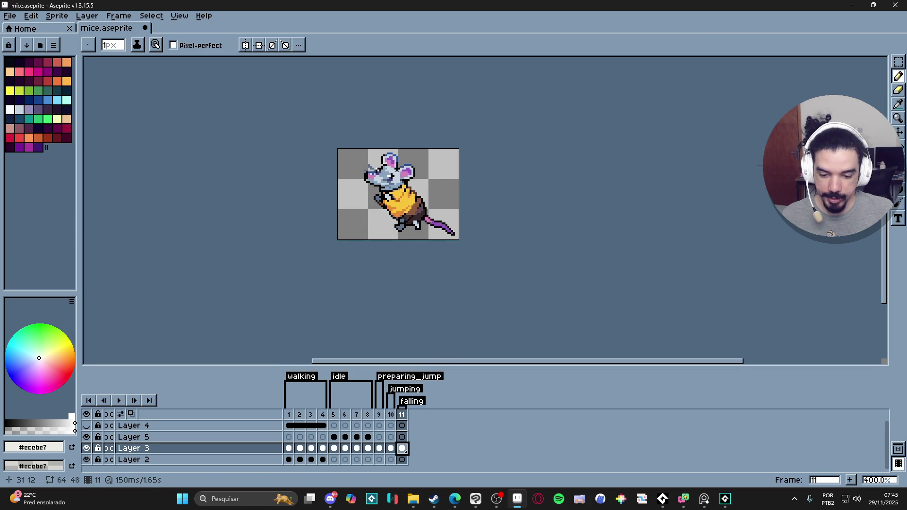
# Draw a rectangular marquee selection around the mouse's head in frame 11.
pyautogui.press('m')
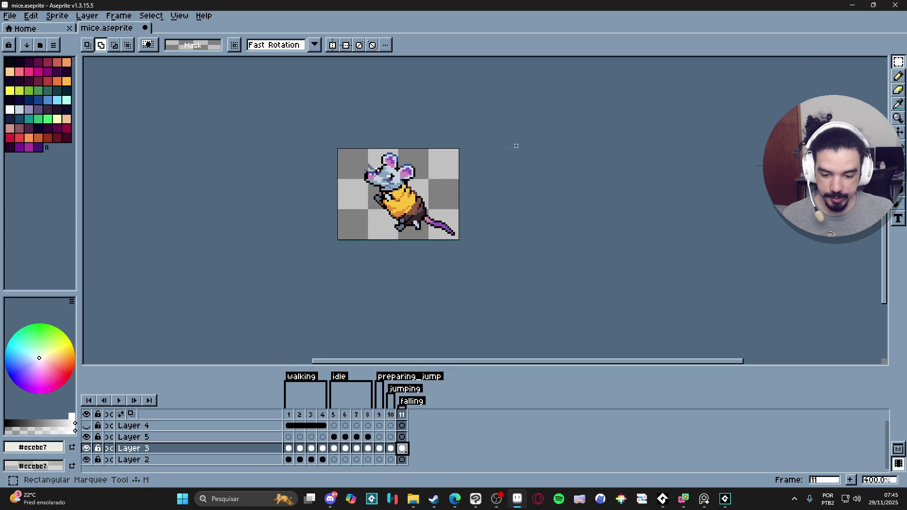
pyautogui.scroll(3, 442, 158)
pyautogui.moveTo(258, 145)
pyautogui.mouseDown()
pyautogui.moveTo(416, 206)
pyautogui.moveTo(320, 146)
pyautogui.moveTo(199, 107)
pyautogui.mouseUp()
pyautogui.scroll(5, 417, 205)
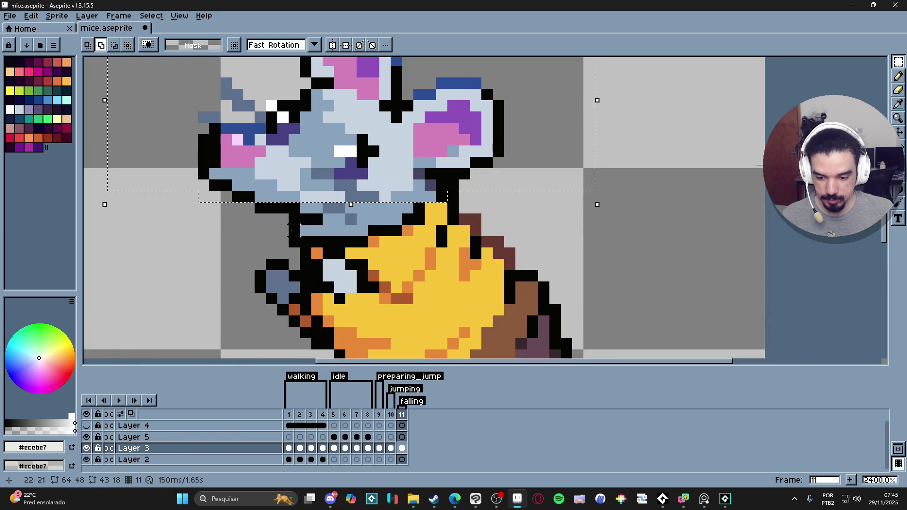
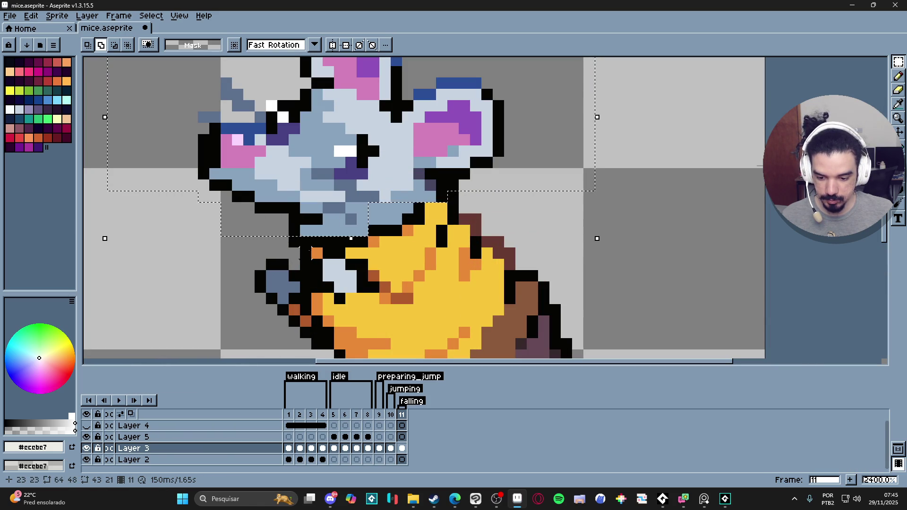
# Select the mouse's head and muzzle, cut it, and paste it onto new Layer 6.
pyautogui.moveTo(291, 246); pyautogui.dragTo(309, 238)
pyautogui.moveTo(369, 224); pyautogui.dragTo(414, 203)
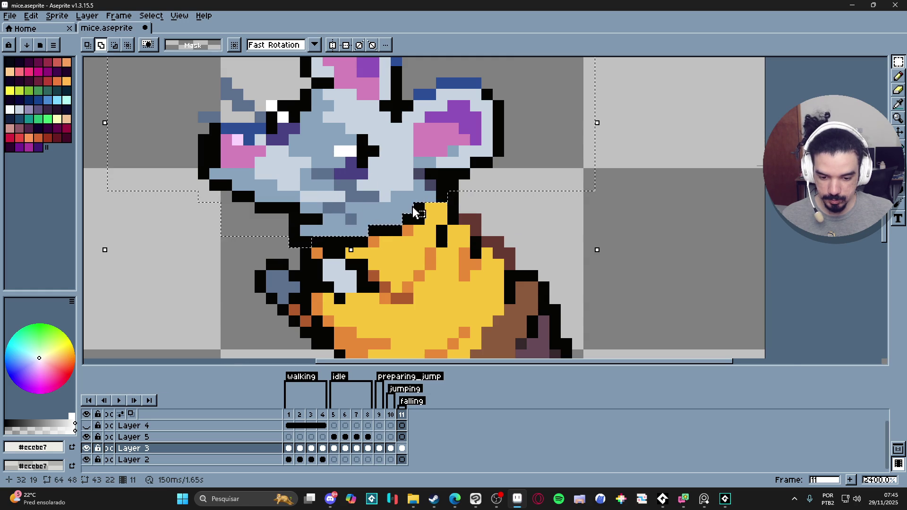
pyautogui.scroll(-3, 413, 211)
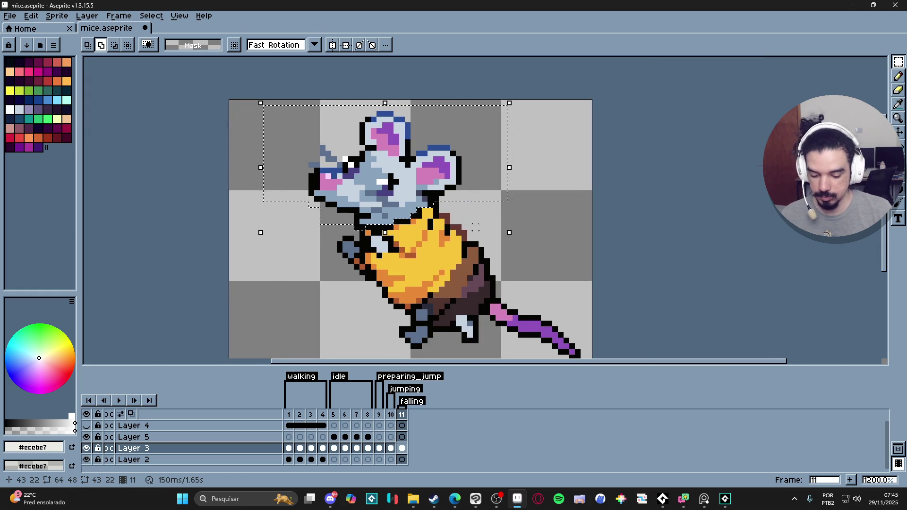
pyautogui.hotkey('ctrl', 'x')
pyautogui.hotkey('shift', 'n')
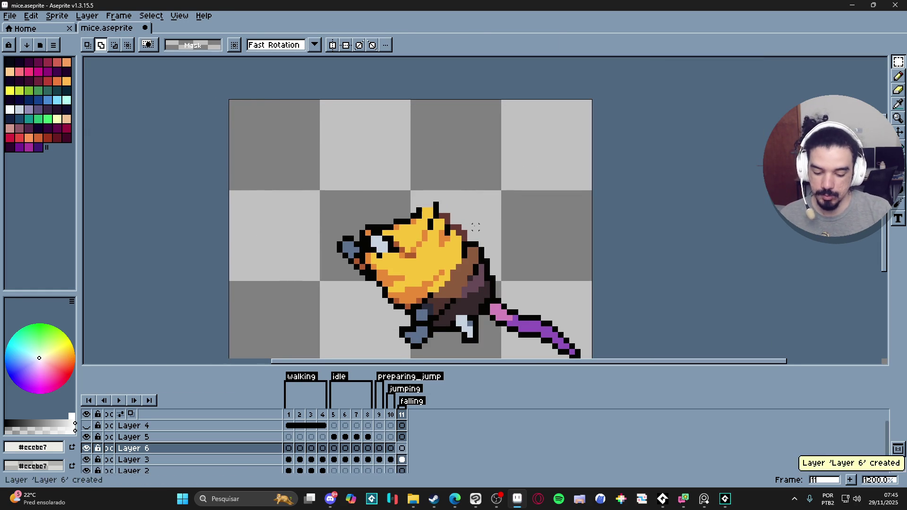
pyautogui.hotkey('ctrl', 'v')
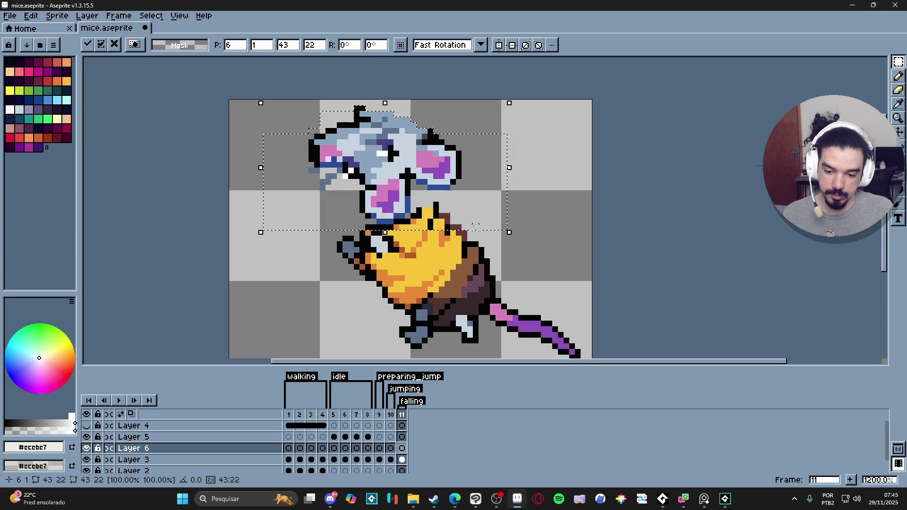
# Tilt the pasted head 45°, shift it down and left, and commit it.
pyautogui.moveTo(515, 113)
pyautogui.mouseDown()
pyautogui.moveTo(488, 63)
pyautogui.moveTo(407, 69)
pyautogui.moveTo(452, 89)
pyautogui.moveTo(387, 72)
pyautogui.moveTo(473, 97)
pyautogui.mouseUp()
pyautogui.scroll(-3, 421, 152)
pyautogui.moveTo(414, 187); pyautogui.dragTo(392, 250)
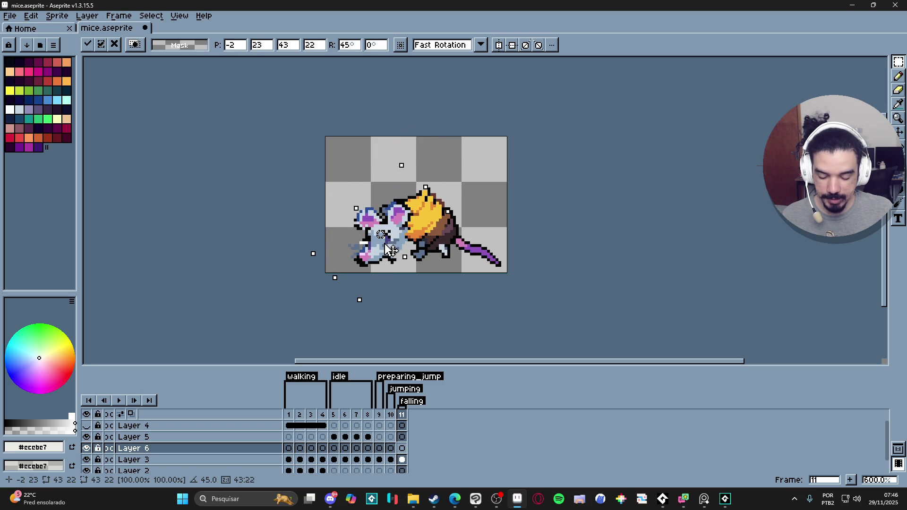
pyautogui.press('Return')
# Rotate the mouse body on Layer 3 by 90° and move it up and left.
pyautogui.keyDown('ctrl'); pyautogui.click(496, 212); pyautogui.keyUp('ctrl')
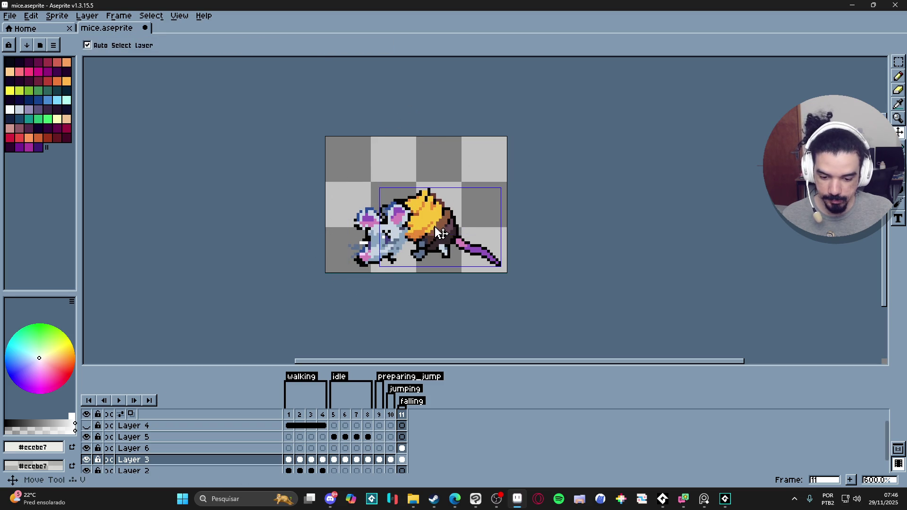
pyautogui.hotkey('ctrl', 't')
pyautogui.moveTo(510, 182)
pyautogui.mouseDown()
pyautogui.moveTo(441, 121)
pyautogui.moveTo(405, 130)
pyautogui.mouseUp()
pyautogui.moveTo(443, 232); pyautogui.dragTo(444, 215)
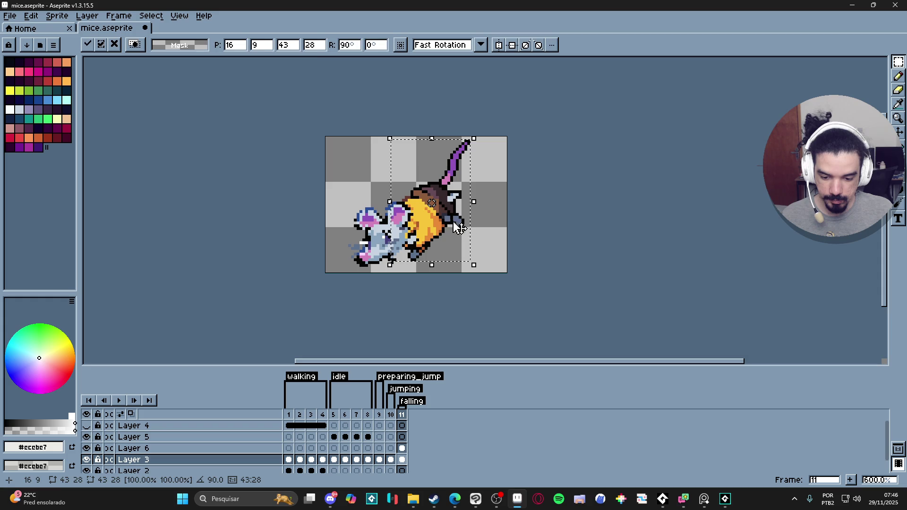
pyautogui.click(492, 269)
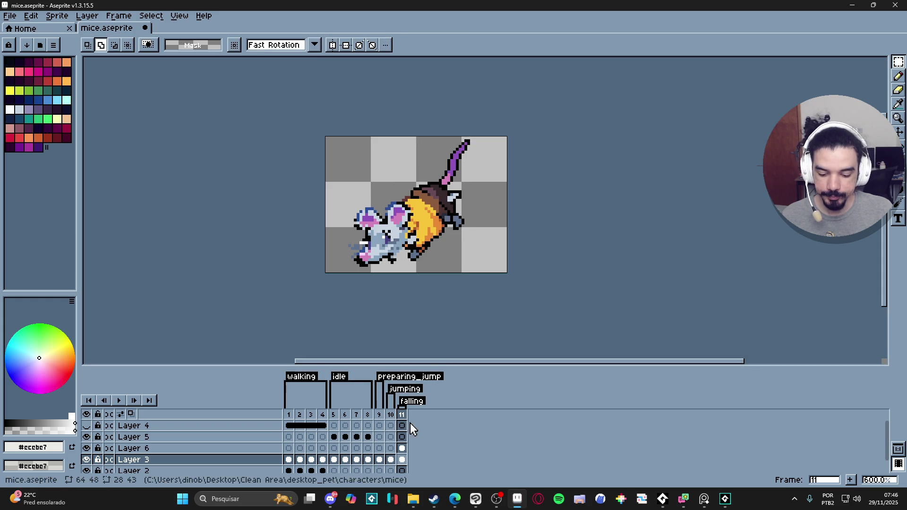
# Compare frame 10's standing pose, return to frame 11, and open a zoomed F7 preview with its playback options.
pyautogui.click(390, 415)
pyautogui.click(402, 415)
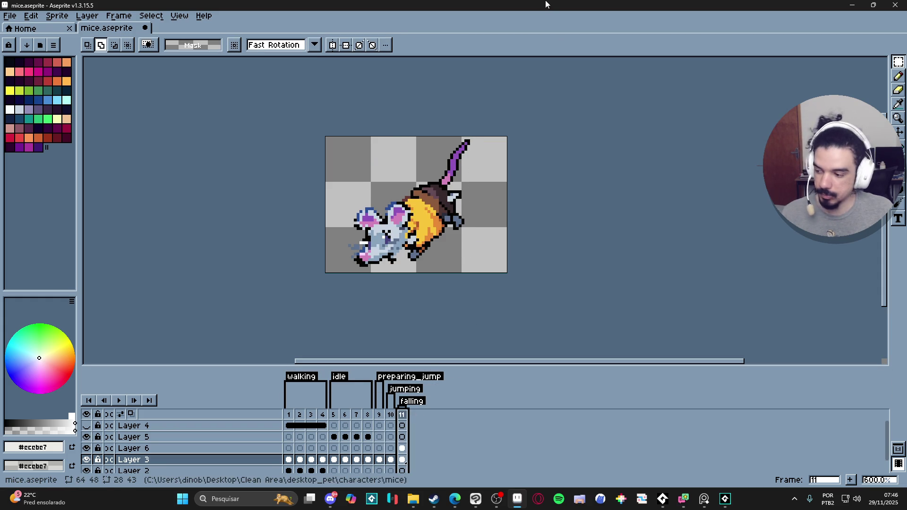
pyautogui.press('F7')
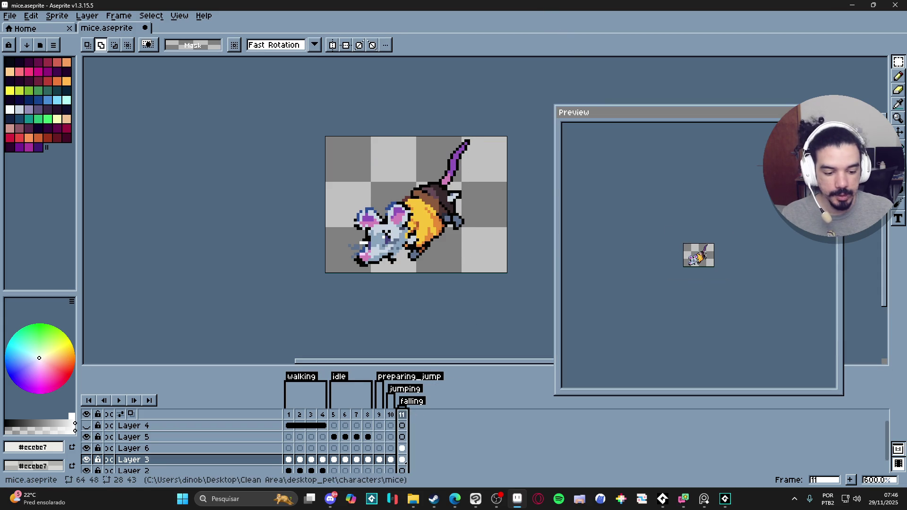
pyautogui.scroll(3, 700, 249)
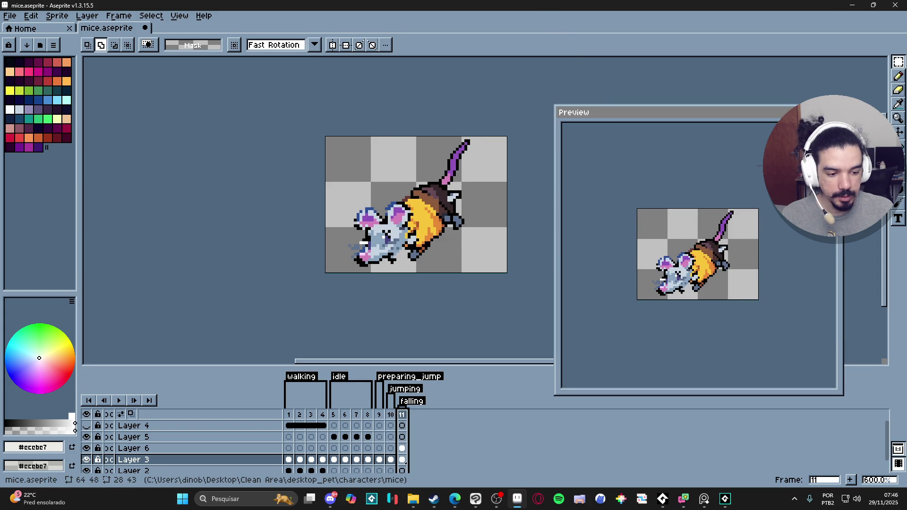
pyautogui.rightClick(832, 114)
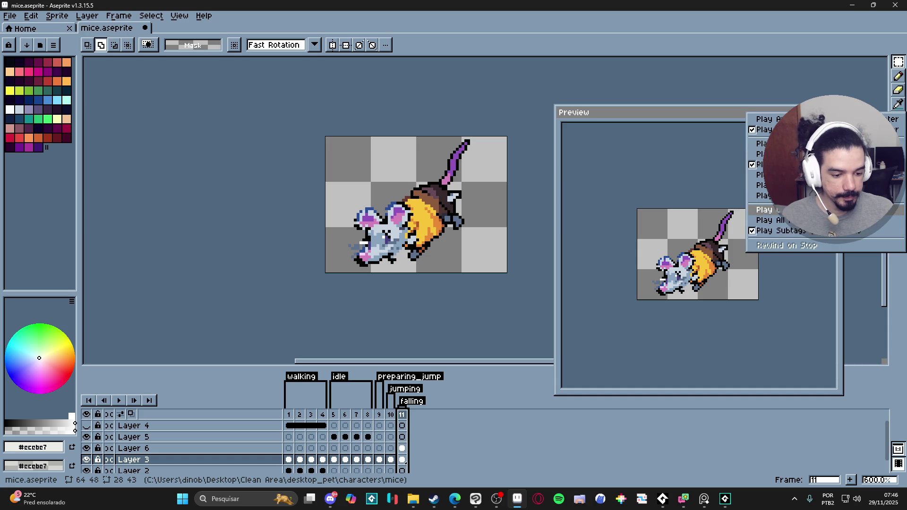
pyautogui.click(806, 231)
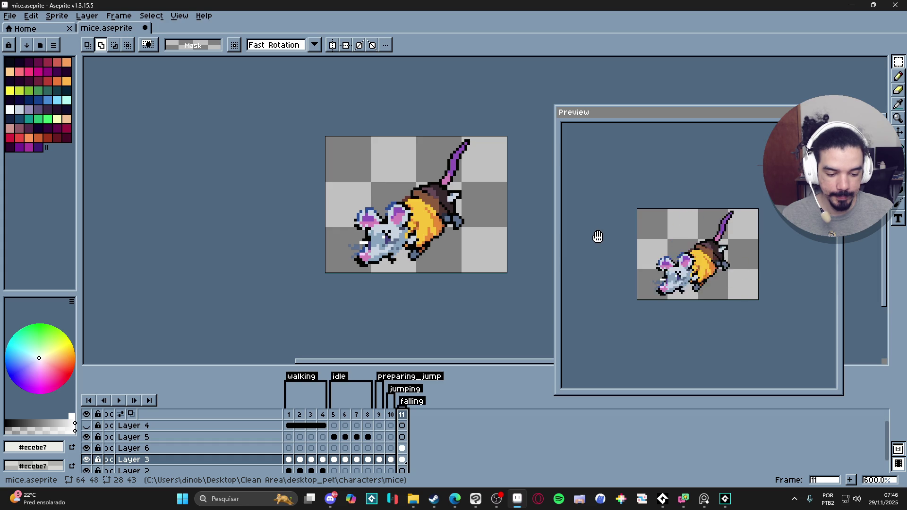
# Switch to File Explorer's mice folder and go up to the characters folder.
pyautogui.moveTo(426, 265); pyautogui.dragTo(402, 270)
pyautogui.scroll(1, 402, 271)
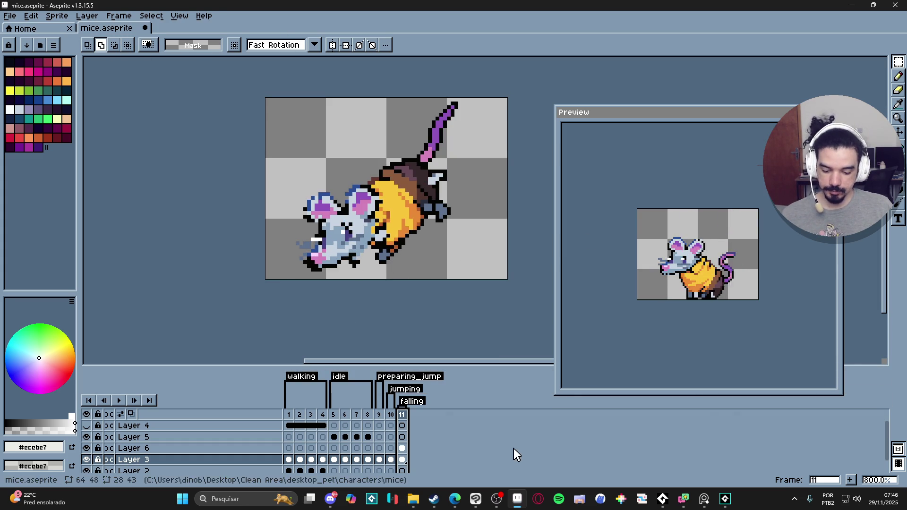
pyautogui.click(413, 499)
pyautogui.click(373, 26)
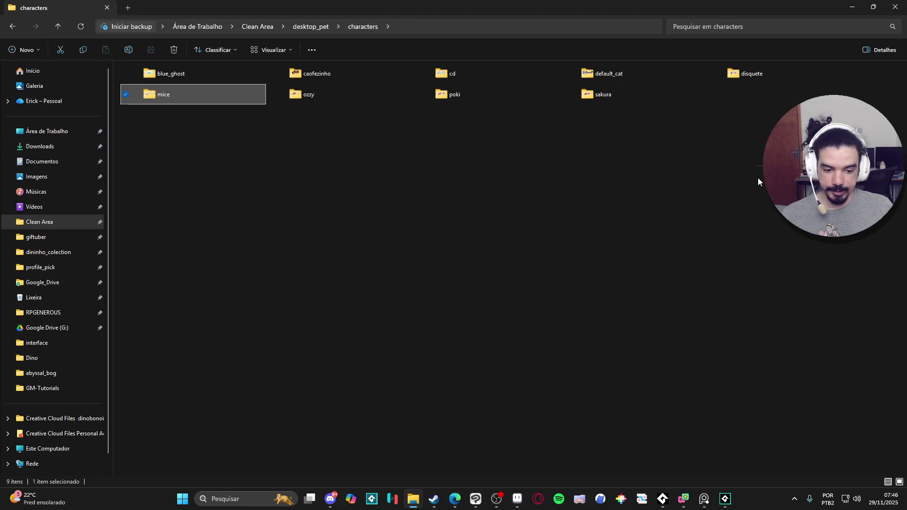
# Go up to desktop_pet and open desktop_pet_character.aseprite in Aseprite.
pyautogui.click(323, 24)
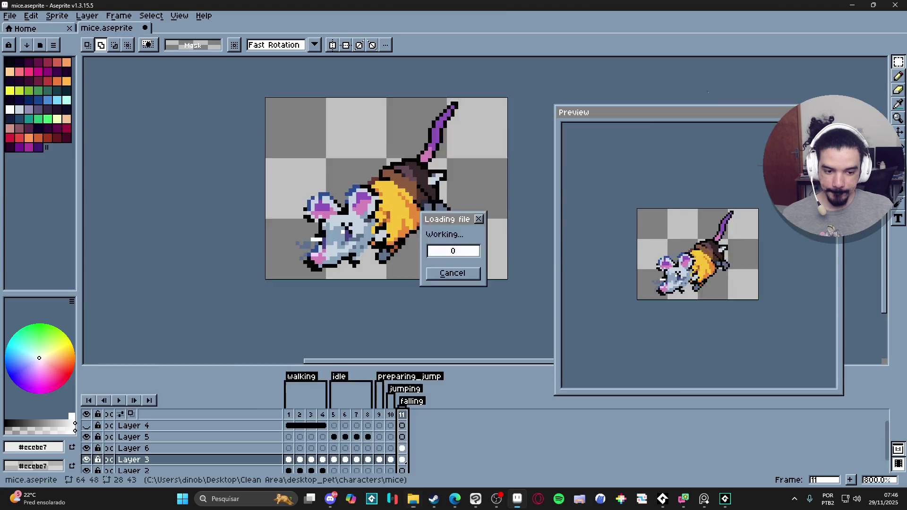
pyautogui.doubleClick(722, 101)
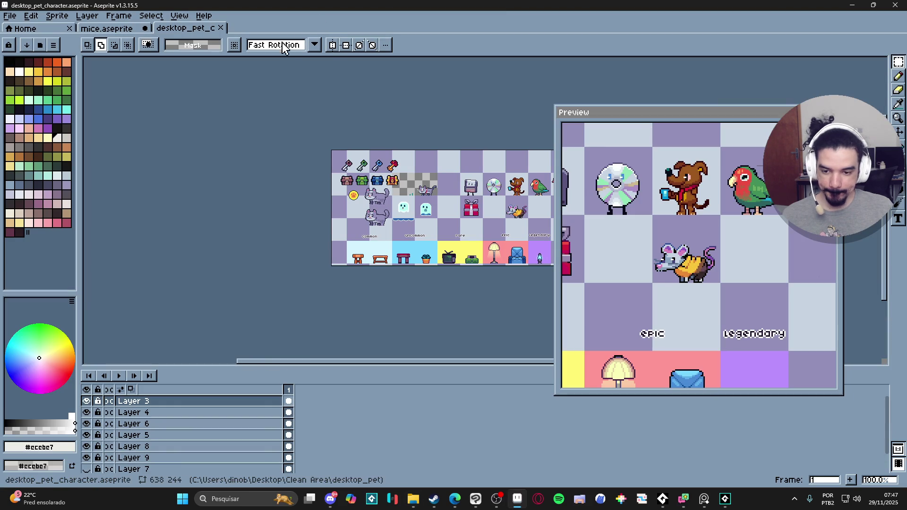
# Dock the desktop_pet_character sheet beside mice.aseprite, activate Layer 6, and move the preview to the lower right.
pyautogui.moveTo(191, 29); pyautogui.dragTo(95, 137)
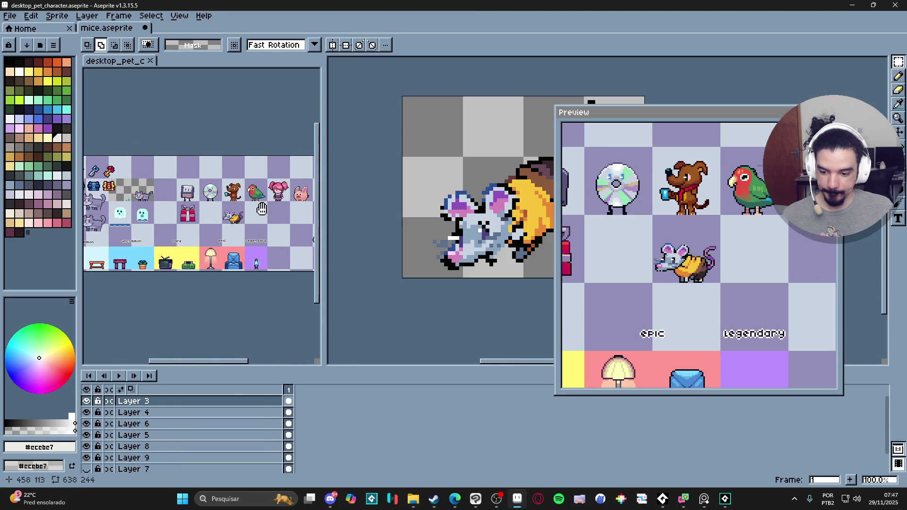
pyautogui.scroll(4, 247, 224)
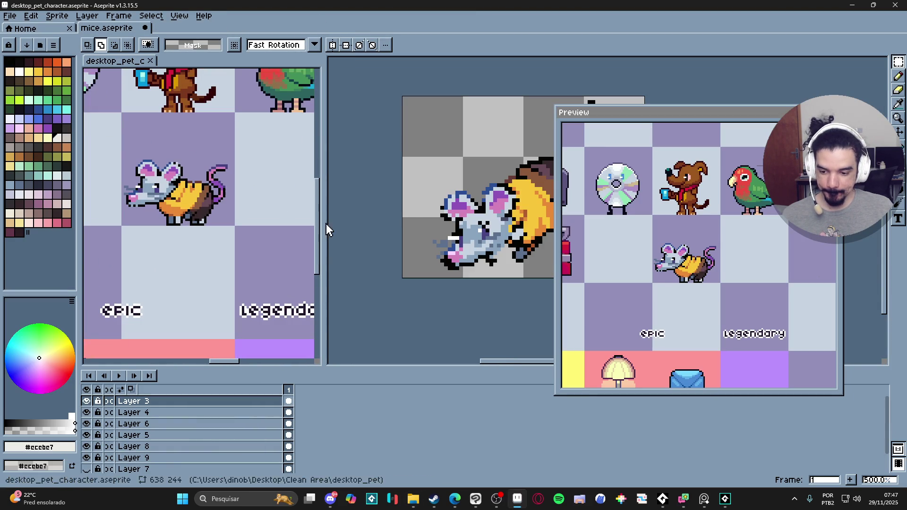
pyautogui.moveTo(326, 229); pyautogui.dragTo(222, 224)
pyautogui.moveTo(164, 217); pyautogui.dragTo(148, 215)
pyautogui.click(416, 234)
pyautogui.scroll(2, 415, 235)
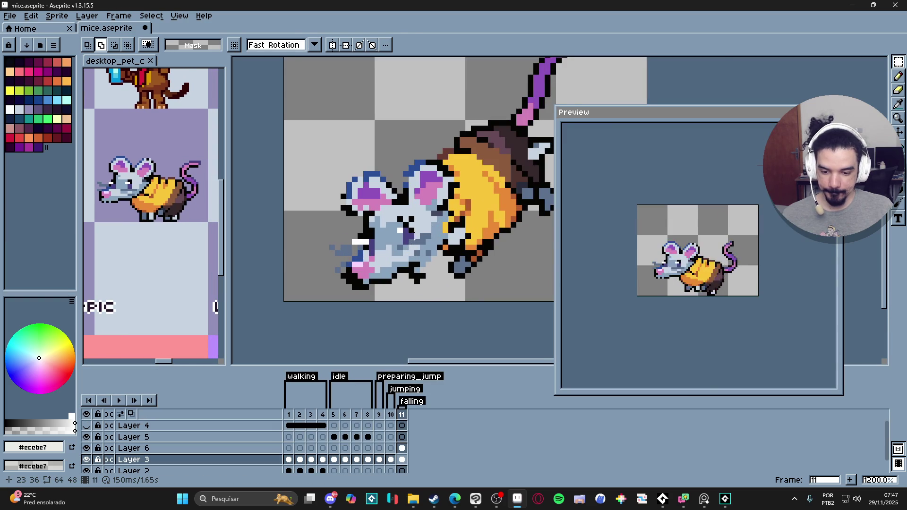
pyautogui.scroll(2, 416, 234)
pyautogui.keyDown('ctrl'); pyautogui.click(465, 233); pyautogui.keyUp('ctrl')
pyautogui.scroll(-1, 465, 233)
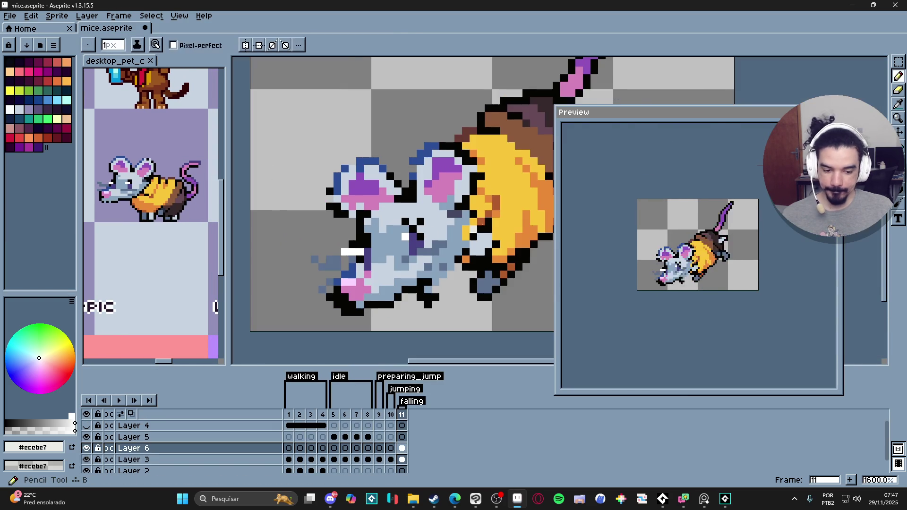
pyautogui.moveTo(682, 118); pyautogui.dragTo(741, 177)
pyautogui.moveTo(620, 166); pyautogui.dragTo(761, 309)
pyautogui.moveTo(531, 204); pyautogui.dragTo(500, 216)
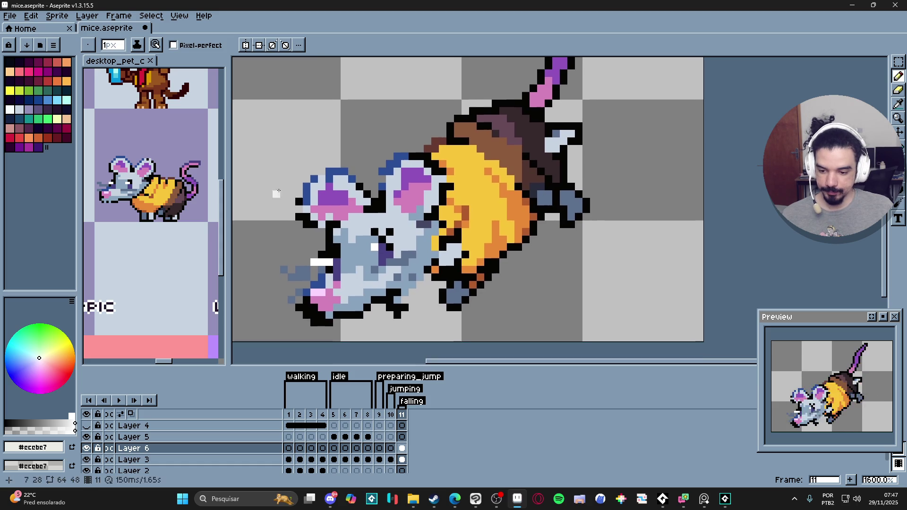
# Recolour the ear-top pixel blue and paint pink pixels between ear and face.
pyautogui.press('e')
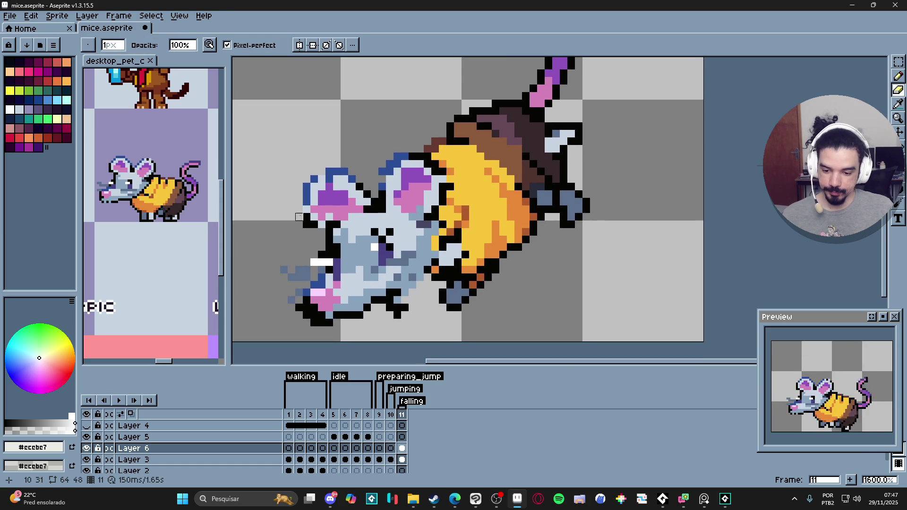
pyautogui.keyDown('alt'); pyautogui.click(306, 219); pyautogui.keyUp('alt')
pyautogui.press('b')
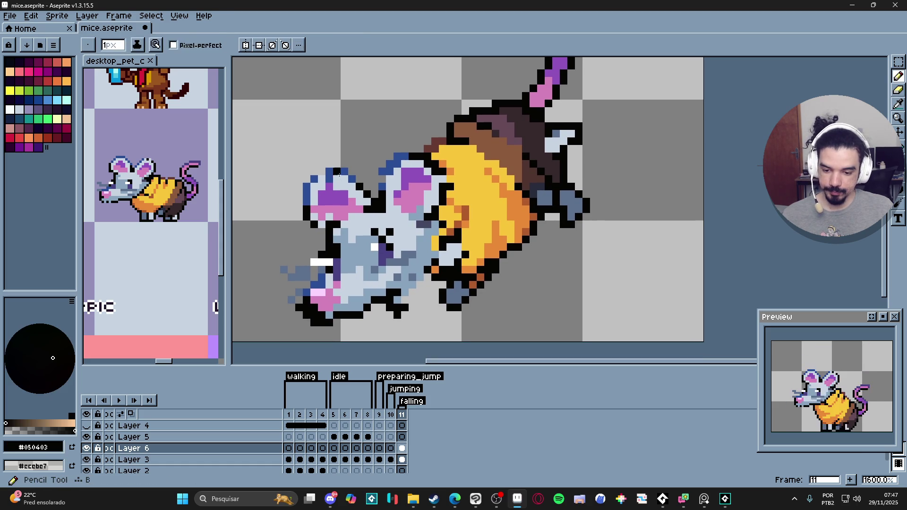
pyautogui.keyDown('alt'); pyautogui.click(344, 172); pyautogui.keyUp('alt')
pyautogui.click(337, 172)
pyautogui.moveTo(357, 187); pyautogui.dragTo(355, 187)
pyautogui.keyDown('alt'); pyautogui.click(333, 186); pyautogui.keyUp('alt')
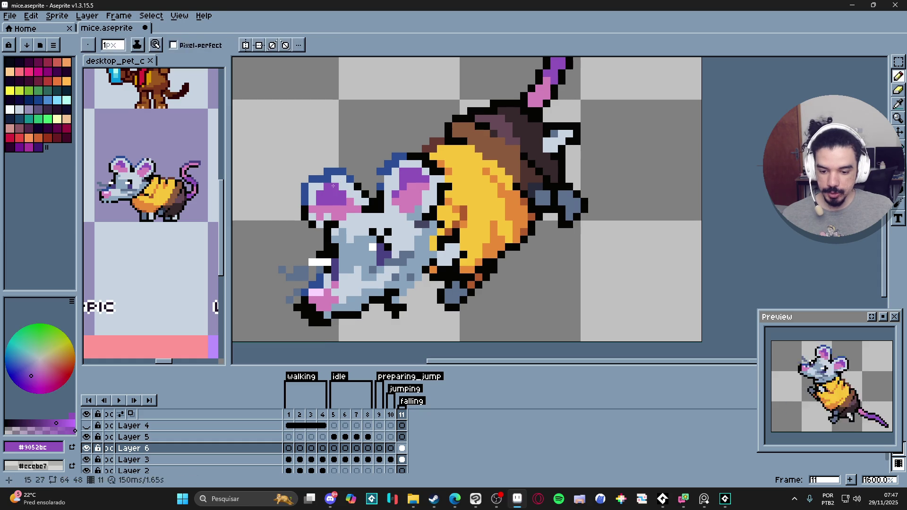
pyautogui.keyDown('alt'); pyautogui.click(326, 212); pyautogui.keyUp('alt')
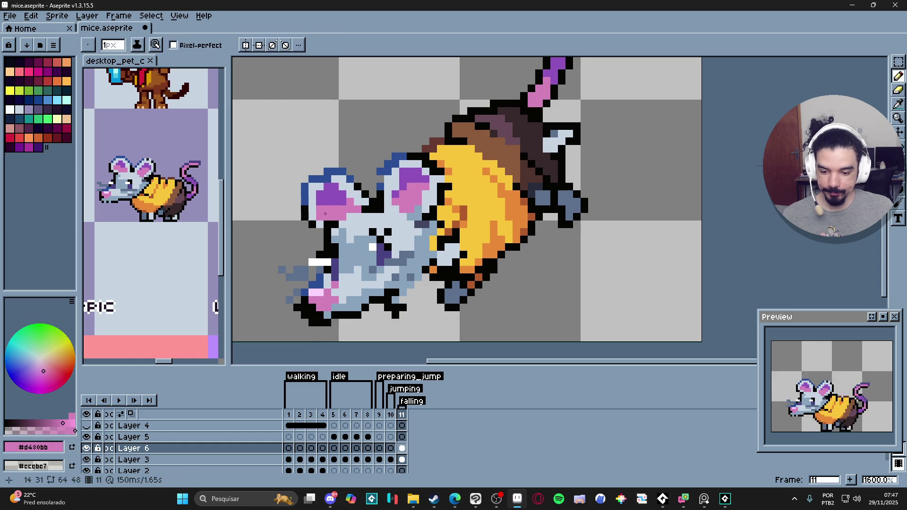
pyautogui.moveTo(341, 219); pyautogui.dragTo(381, 217)
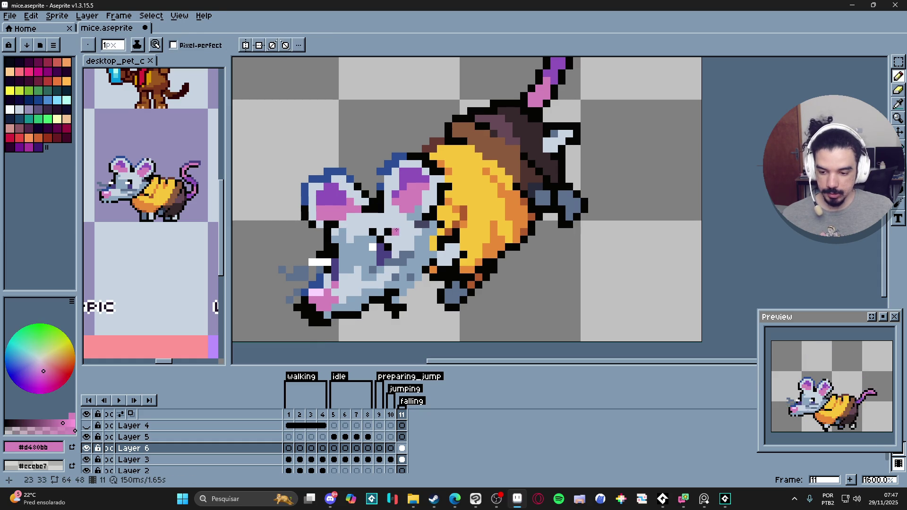
# Paint a grey-blue pixel beside the snout and touch up its shading and highlights.
pyautogui.keyDown('alt'); pyautogui.click(386, 228); pyautogui.keyUp('alt')
pyautogui.keyDown('alt'); pyautogui.click(384, 245); pyautogui.keyUp('alt')
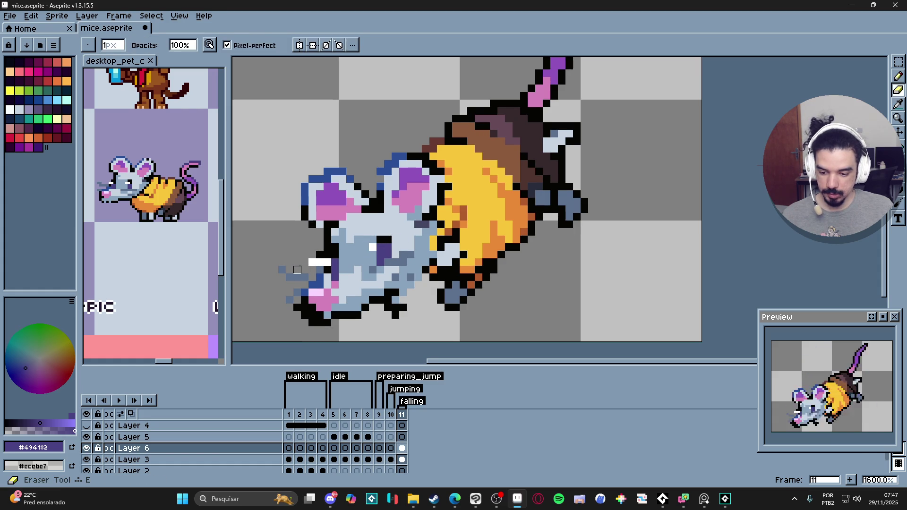
pyautogui.keyDown('alt'); pyautogui.click(305, 278); pyautogui.keyUp('alt')
pyautogui.click(309, 278)
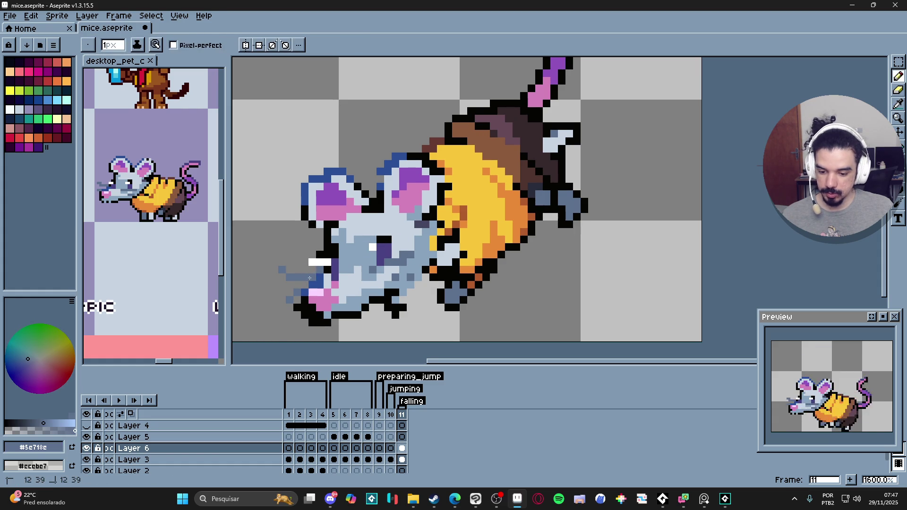
pyautogui.keyDown('alt'); pyautogui.click(330, 276); pyautogui.keyUp('alt')
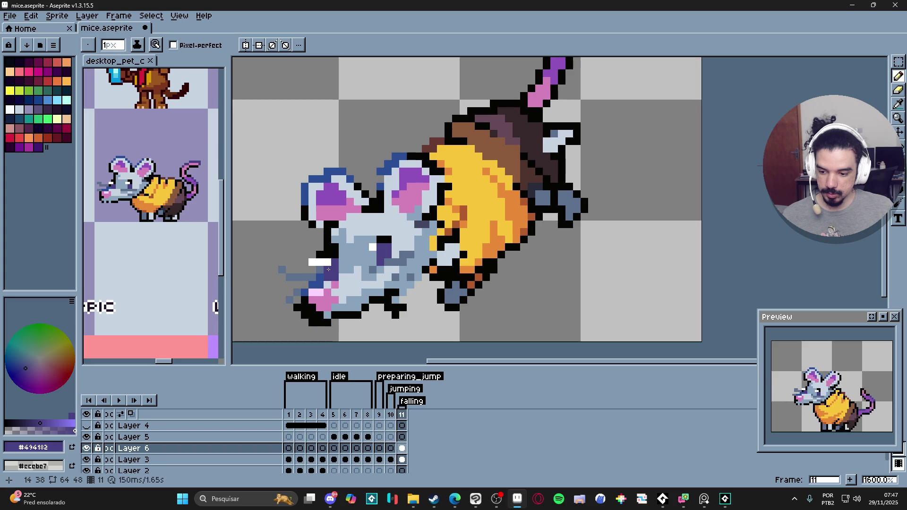
pyautogui.press('e')
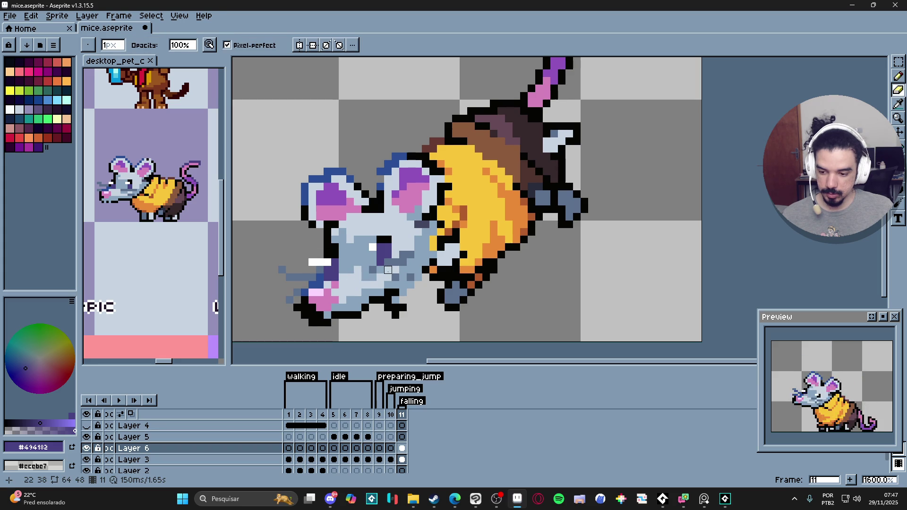
pyautogui.press('b')
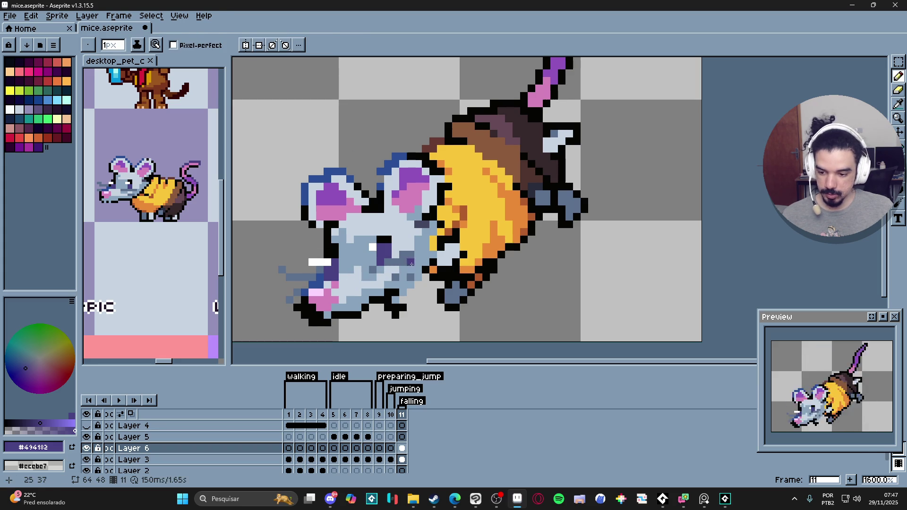
pyautogui.keyDown('alt'); pyautogui.click(399, 263); pyautogui.keyUp('alt')
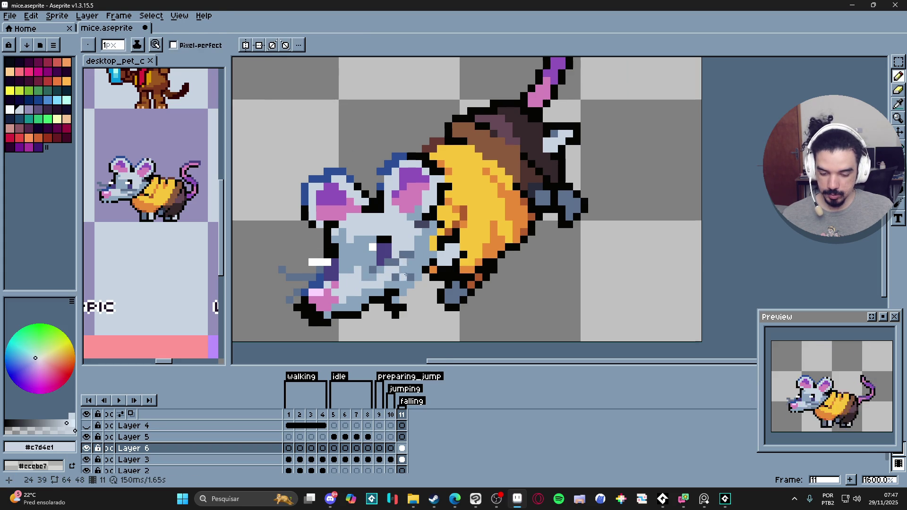
pyautogui.scroll(-1, 403, 266)
pyautogui.keyDown('alt'); pyautogui.click(410, 280); pyautogui.keyUp('alt')
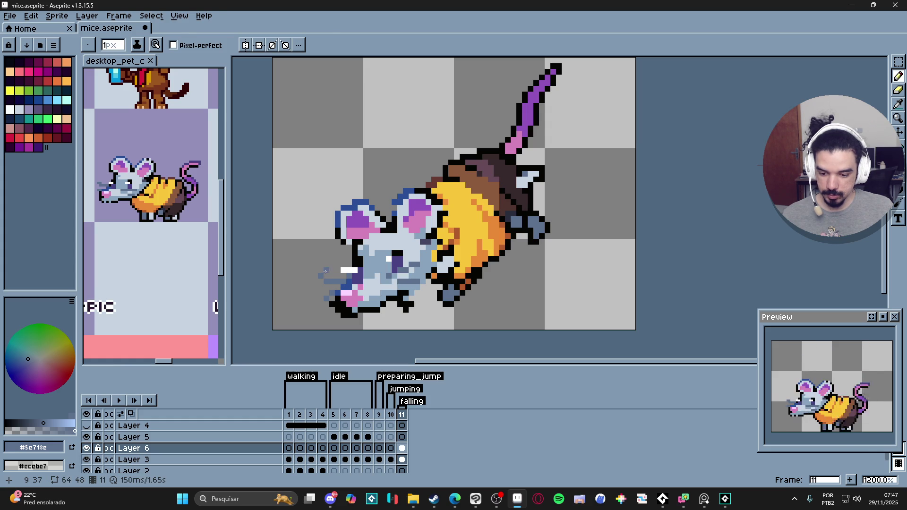
# Touch up the snout with near-black outline and light blue-grey pixels, erasing where needed.
pyautogui.press('e')
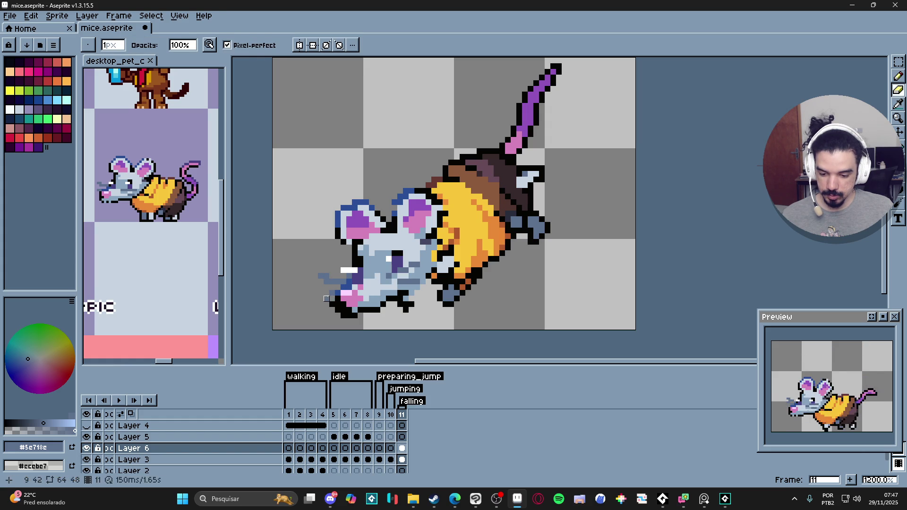
pyautogui.press('b')
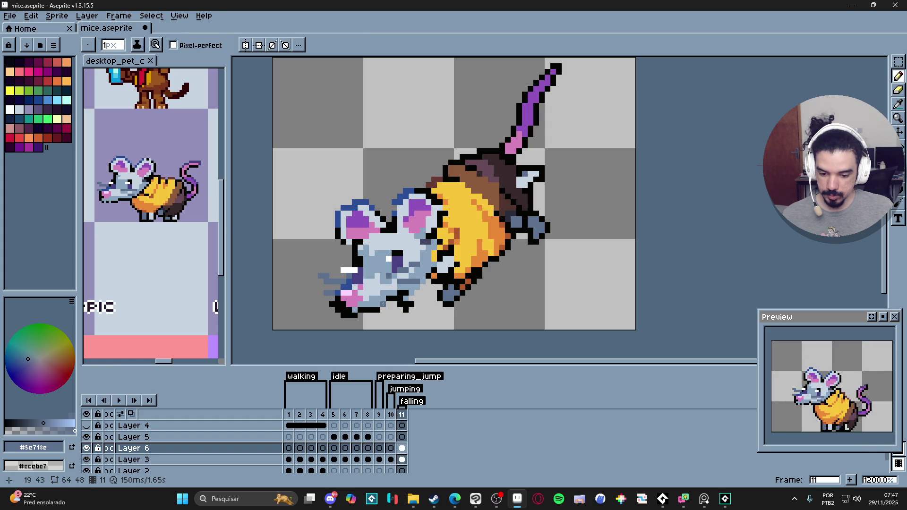
pyautogui.keyDown('alt'); pyautogui.click(373, 299); pyautogui.keyUp('alt')
pyautogui.press('e')
pyautogui.press('b')
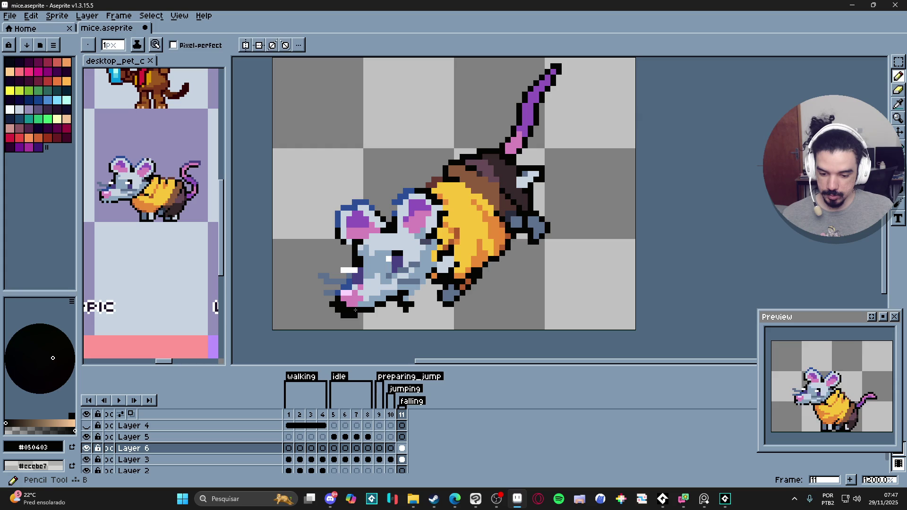
pyautogui.keyDown('alt'); pyautogui.click(349, 310); pyautogui.keyUp('alt')
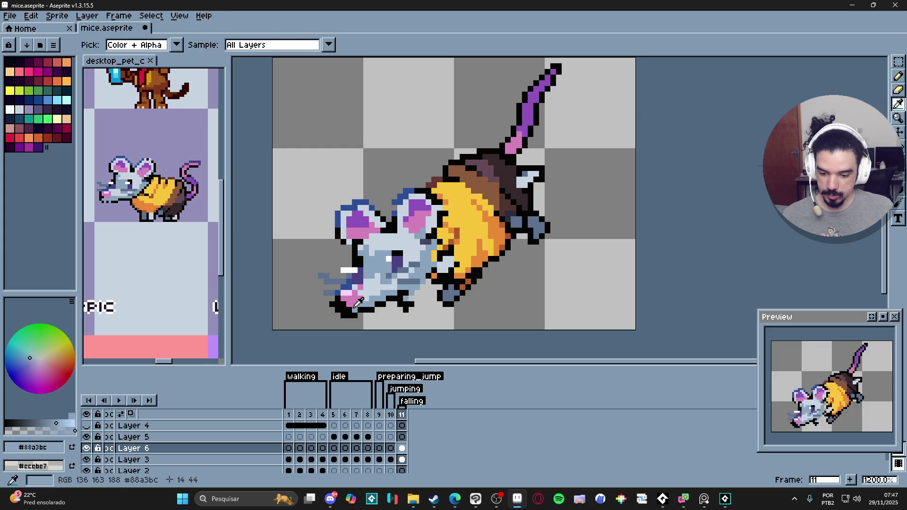
pyautogui.press('e')
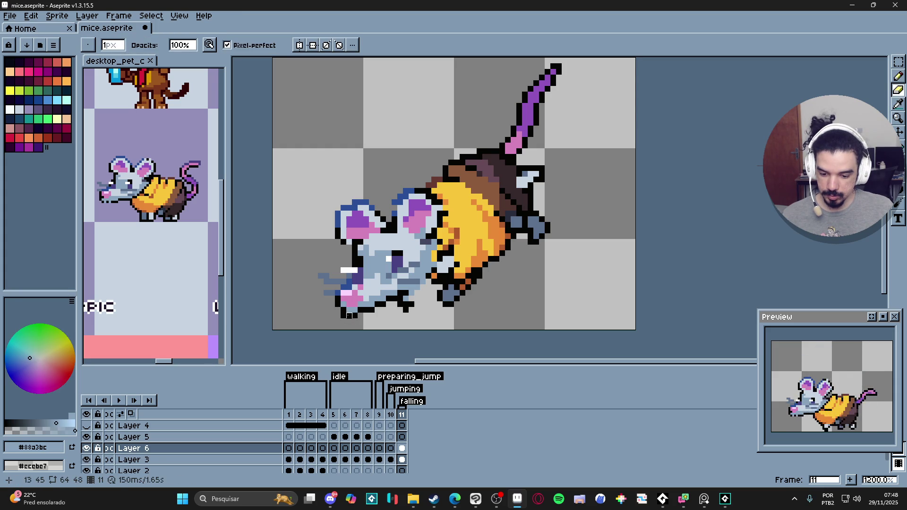
pyautogui.press('b')
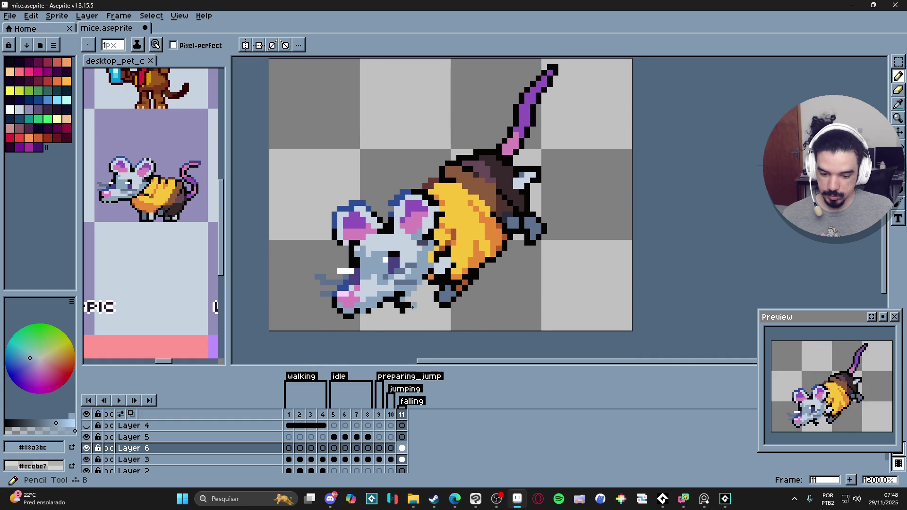
# Draw two black outline pixels on the mouse's front foot.
pyautogui.scroll(-2, 399, 307)
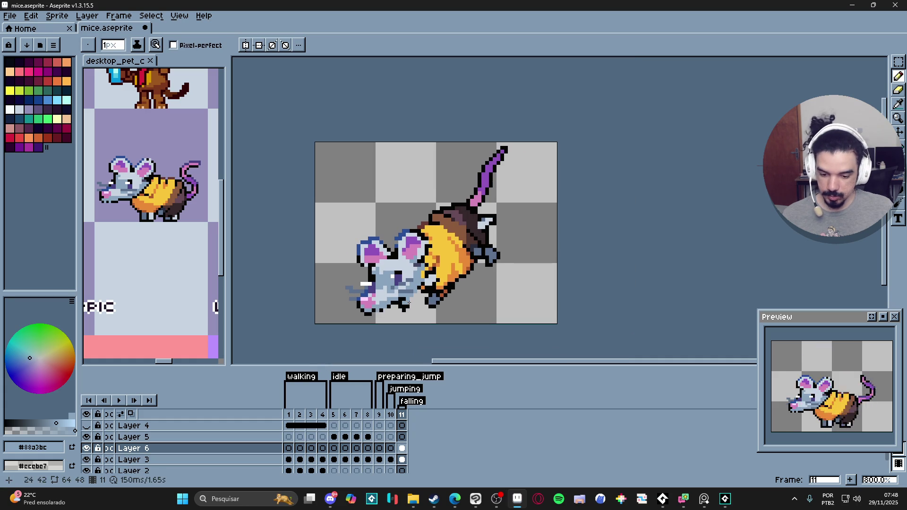
pyautogui.scroll(2, 410, 303)
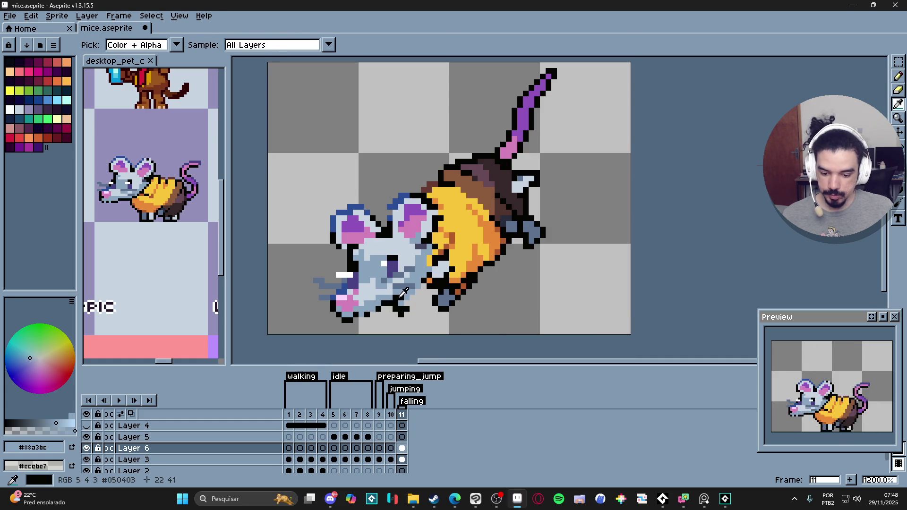
pyautogui.keyDown('alt'); pyautogui.click(413, 293); pyautogui.keyUp('alt')
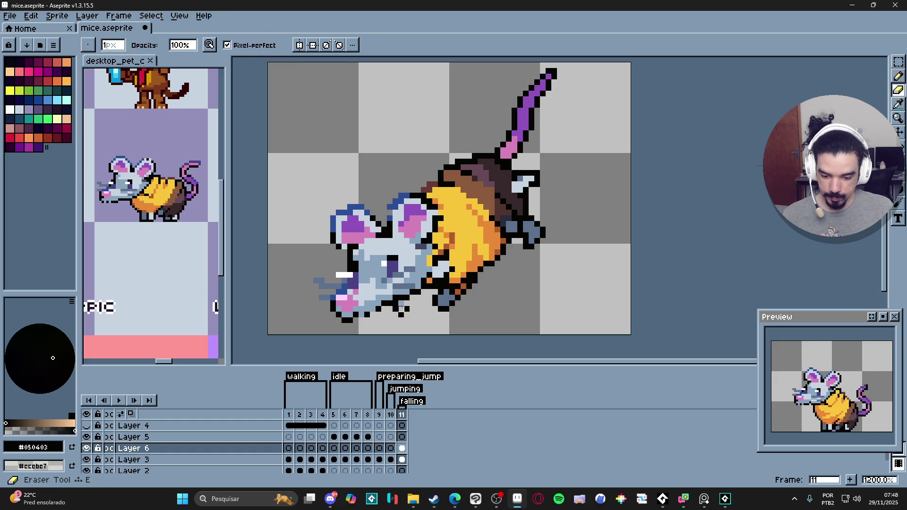
pyautogui.keyDown('alt'); pyautogui.click(405, 308); pyautogui.keyUp('alt')
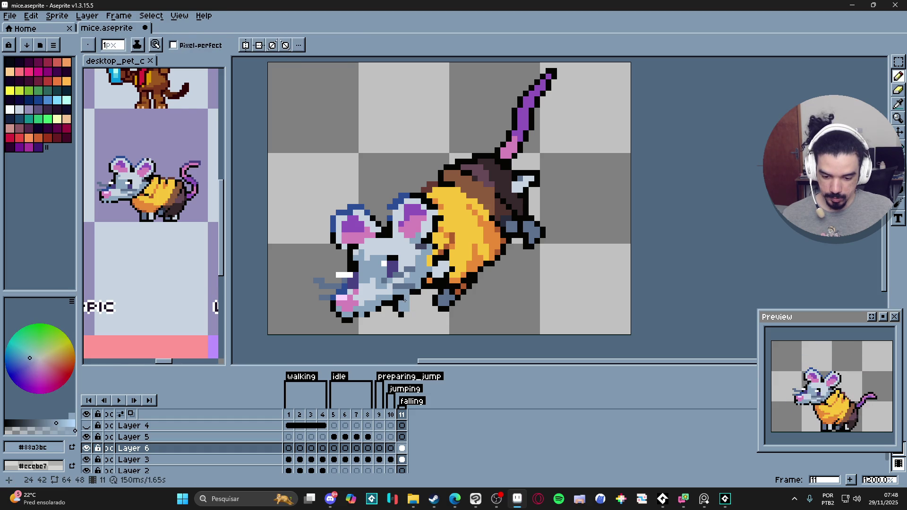
pyautogui.keyDown('alt'); pyautogui.click(402, 314); pyautogui.keyUp('alt')
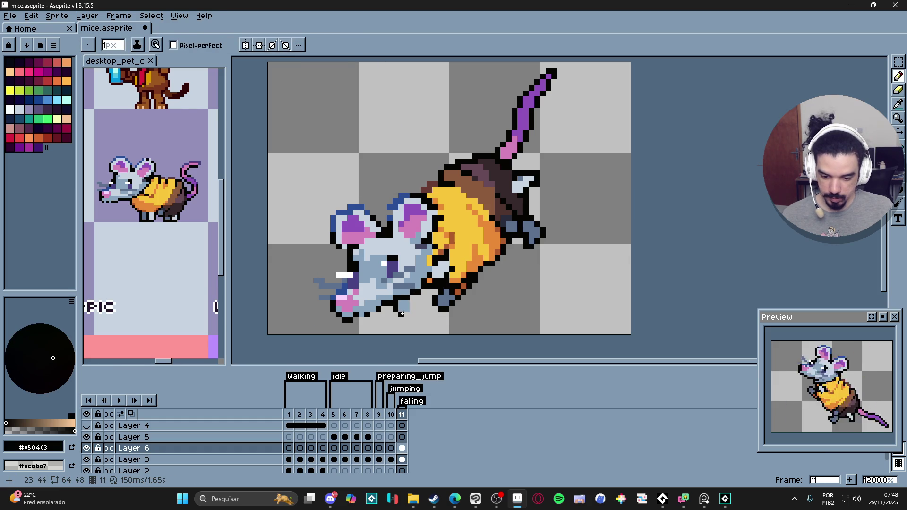
pyautogui.moveTo(411, 307); pyautogui.dragTo(411, 298)
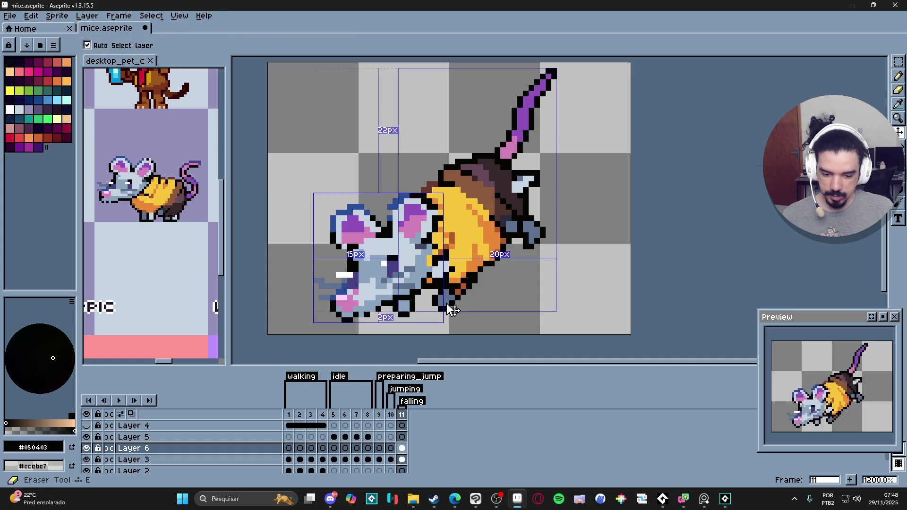
# Undo the last erase and erase the lower foot pixels under the belly.
pyautogui.press('v')
pyautogui.hotkey('ctrl', 'z')
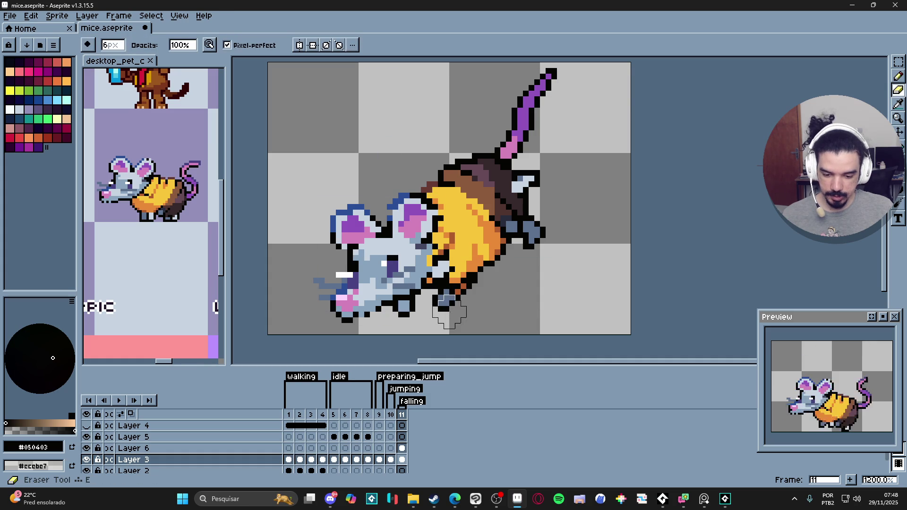
pyautogui.press('e')
pyautogui.moveTo(444, 300); pyautogui.dragTo(466, 301)
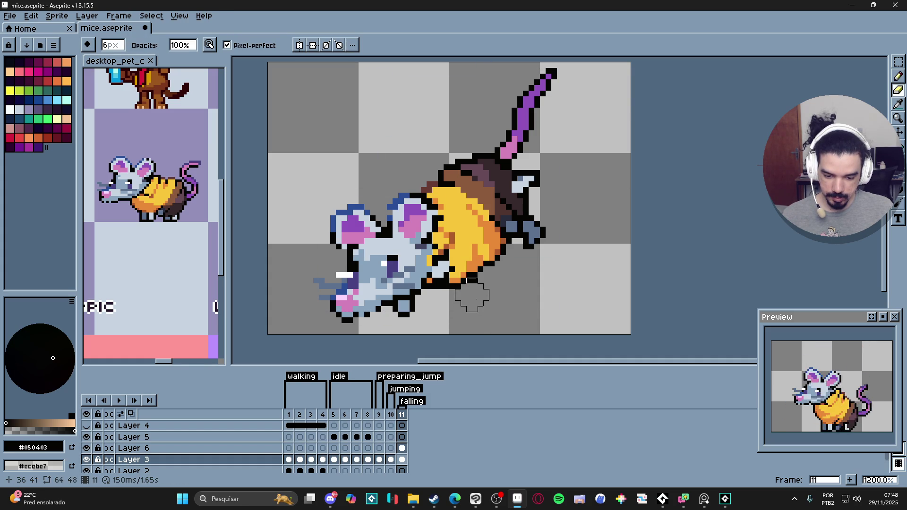
pyautogui.press('b')
pyautogui.scroll(1, 466, 278)
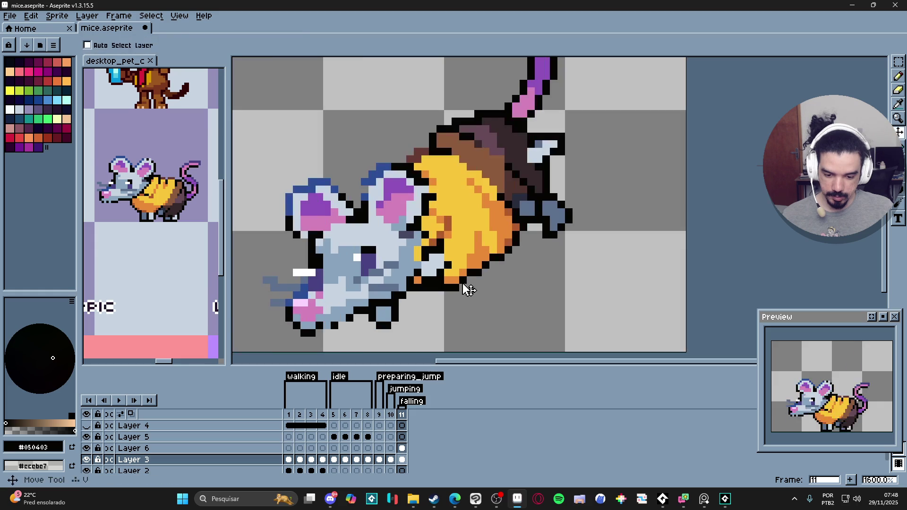
pyautogui.press('e')
pyautogui.press('b')
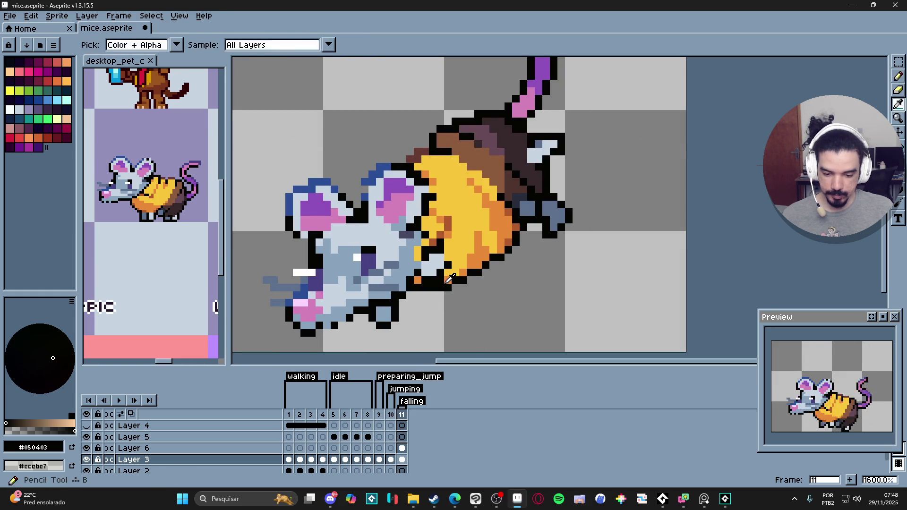
# Repaint three belly pixels yellow using colours sampled from the belly.
pyautogui.keyDown('alt'); pyautogui.click(447, 282); pyautogui.keyUp('alt')
pyautogui.scroll(-3, 452, 290)
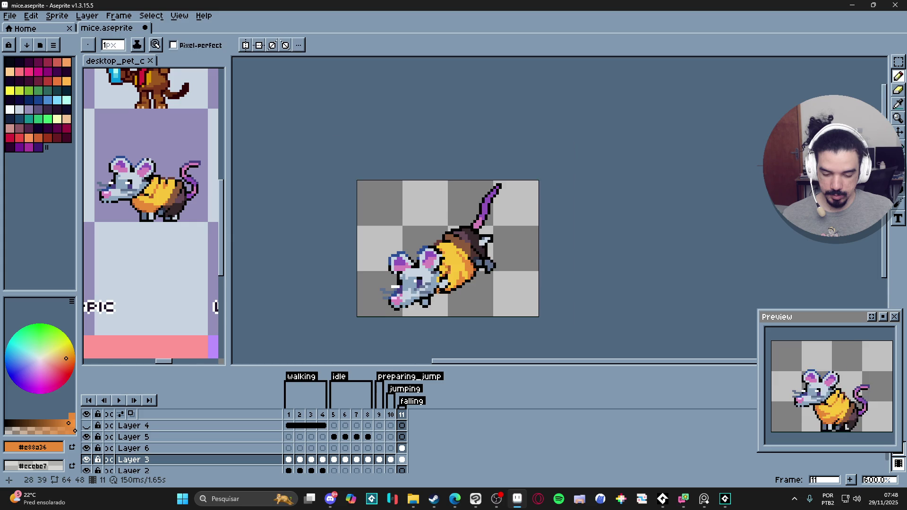
pyautogui.scroll(3, 439, 292)
pyautogui.press('v')
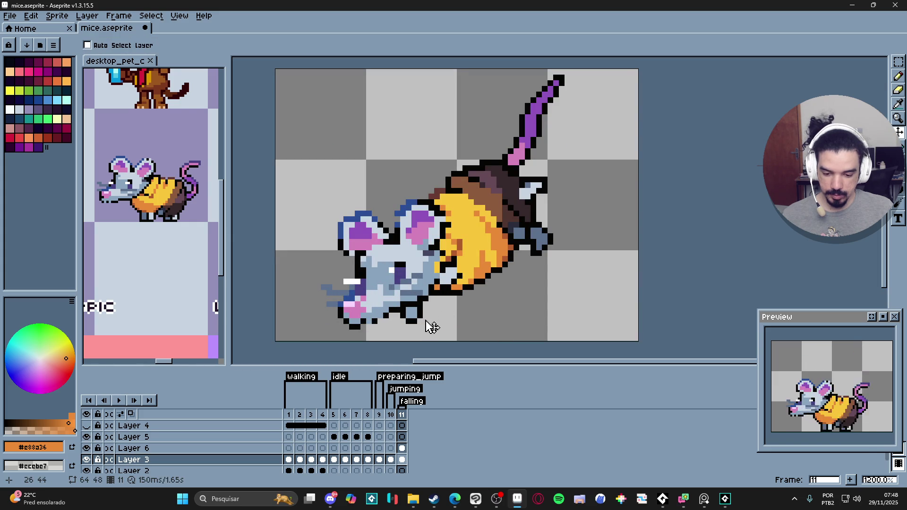
pyautogui.press('e')
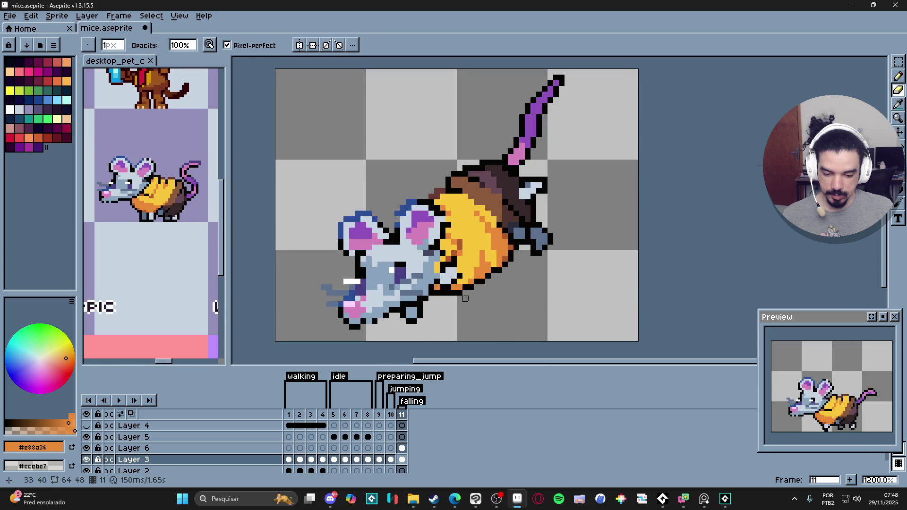
pyautogui.press('b')
pyautogui.scroll(1, 454, 279)
pyautogui.keyDown('alt'); pyautogui.click(456, 276); pyautogui.keyUp('alt')
pyautogui.click(458, 275)
pyautogui.click(451, 286)
pyautogui.click(446, 290)
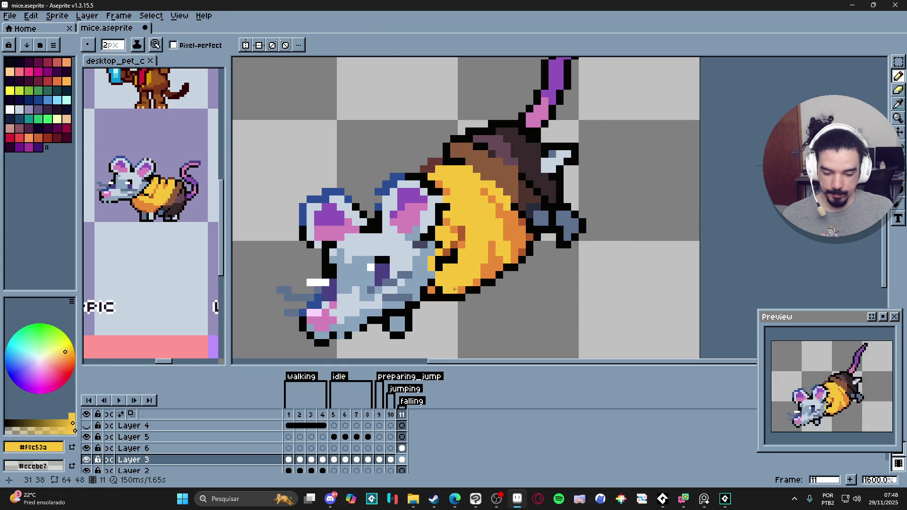
pyautogui.keyDown('alt'); pyautogui.click(441, 290); pyautogui.keyUp('alt')
pyautogui.press('e')
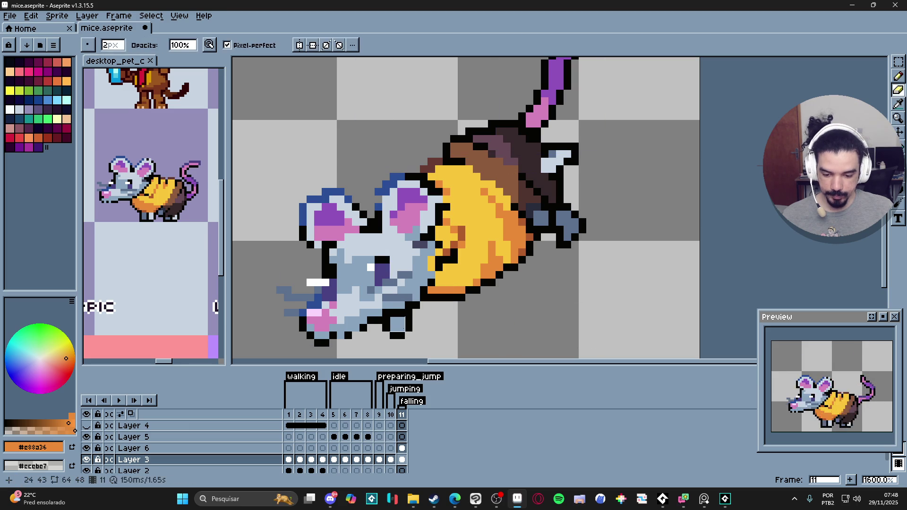
# Delete Layer 6 and erase the stray pixels at the mouse's lower foot.
pyautogui.keyDown('ctrl'); pyautogui.click(405, 327); pyautogui.keyUp('ctrl')
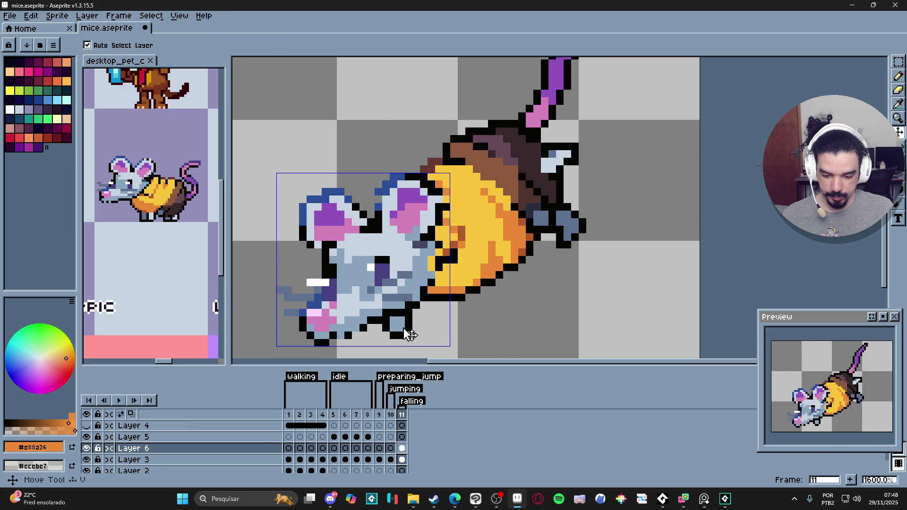
pyautogui.rightClick(253, 448)
pyautogui.click(272, 423)
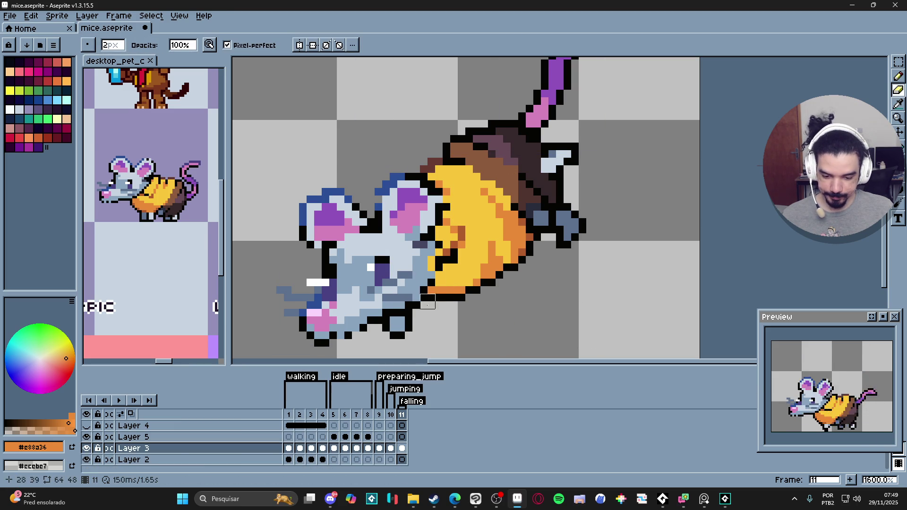
pyautogui.moveTo(402, 325)
pyautogui.mouseDown()
pyautogui.moveTo(389, 332)
pyautogui.moveTo(398, 331)
pyautogui.mouseUp()
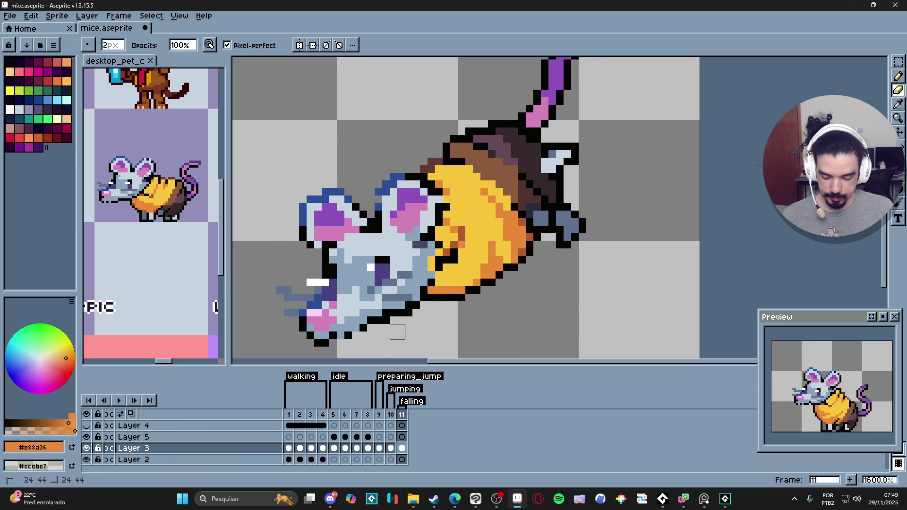
pyautogui.scroll(-4, 397, 332)
pyautogui.press('b')
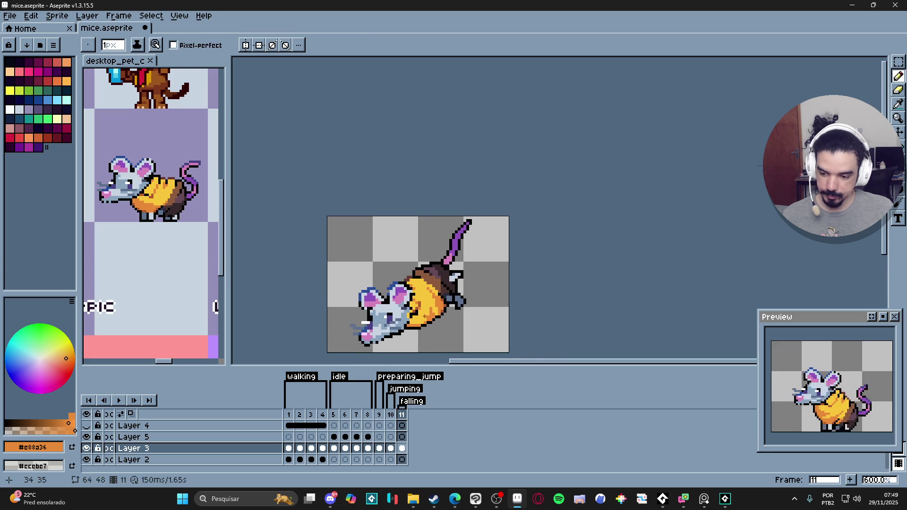
pyautogui.scroll(3, 425, 316)
# Redraw the cheese edge beside the head with sampled black and yellow pixels.
pyautogui.press('i')
pyautogui.click(419, 306)
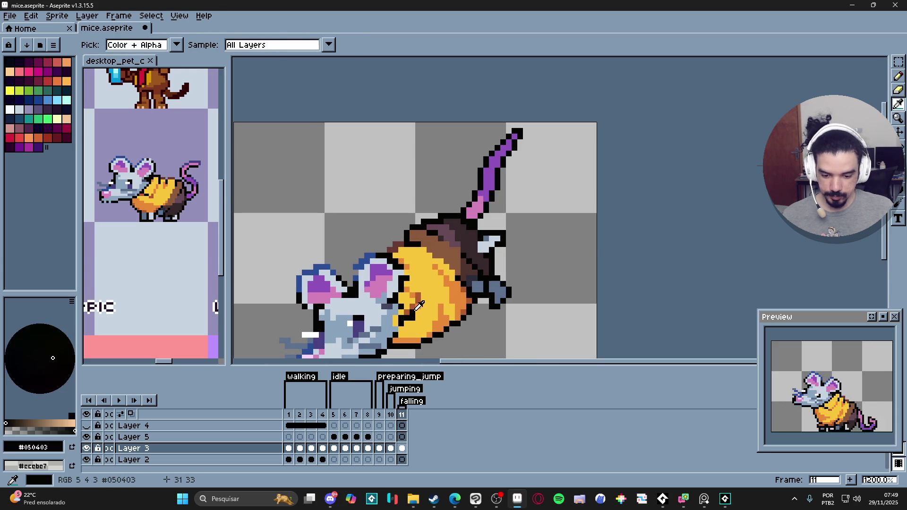
pyautogui.click(417, 301)
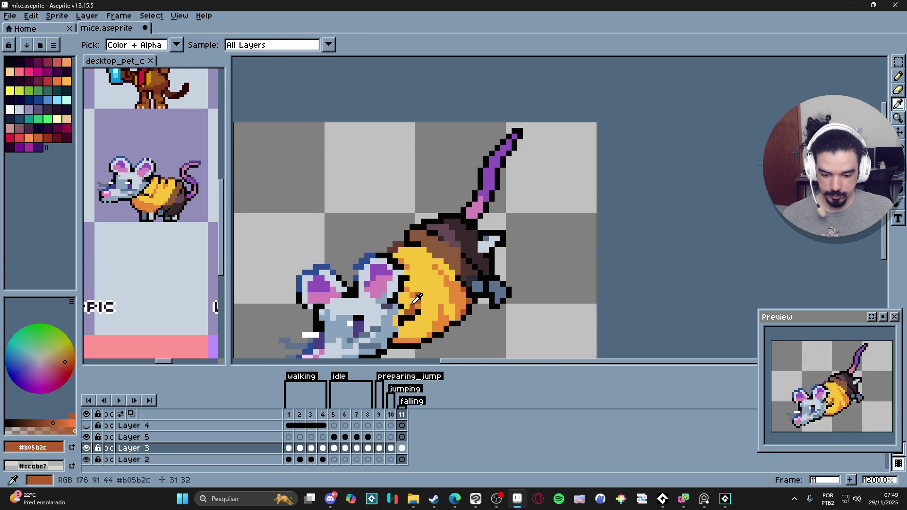
pyautogui.press('b')
pyautogui.keyDown('alt'); pyautogui.click(409, 307); pyautogui.keyUp('alt')
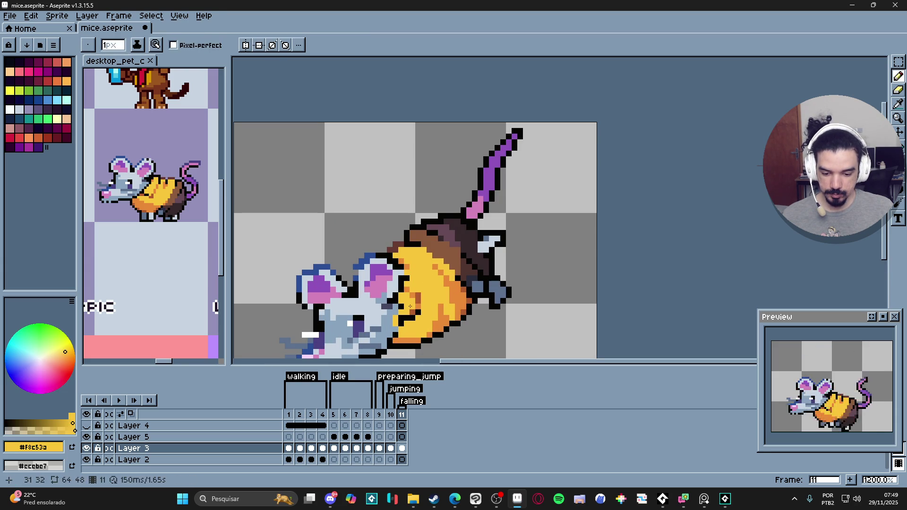
pyautogui.keyDown('alt'); pyautogui.click(418, 297); pyautogui.keyUp('alt')
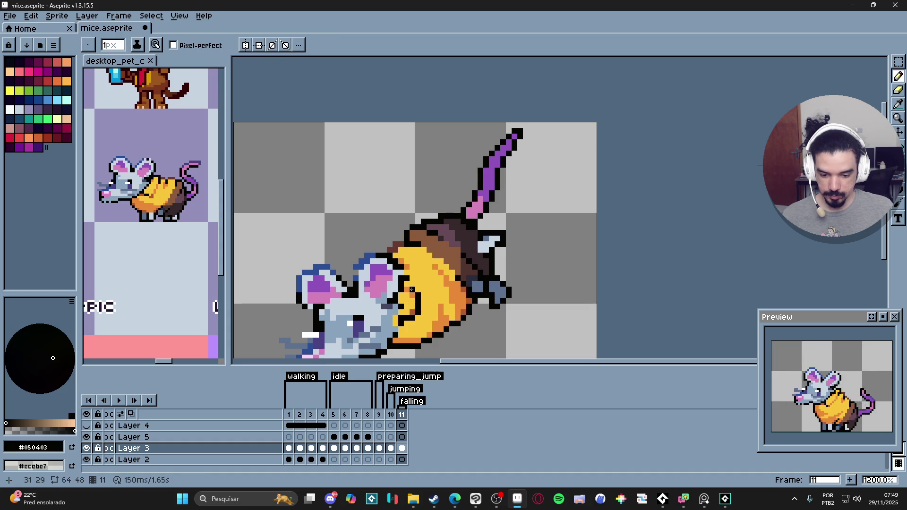
pyautogui.press('alt')
pyautogui.keyDown('alt'); pyautogui.click(413, 297); pyautogui.keyUp('alt')
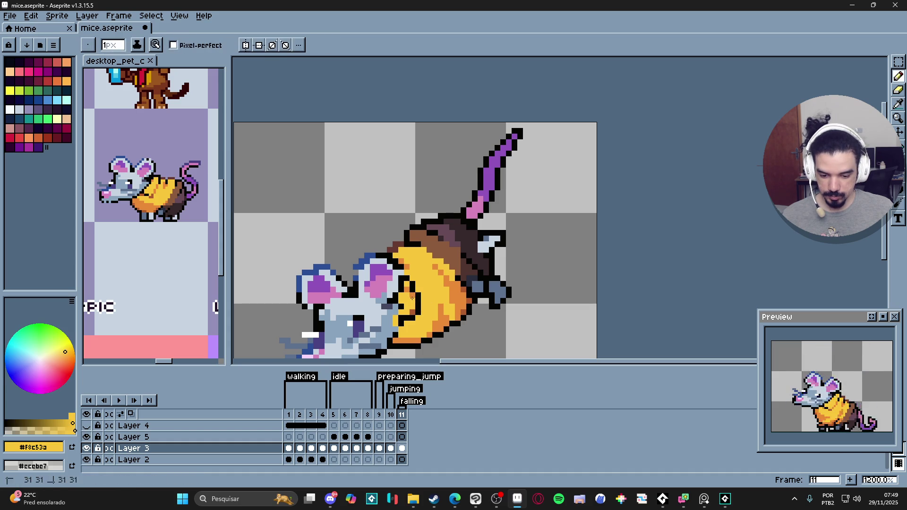
# Add orange-brown and orange shading and black outline pixels along the cheese edge.
pyautogui.scroll(-4, 403, 305)
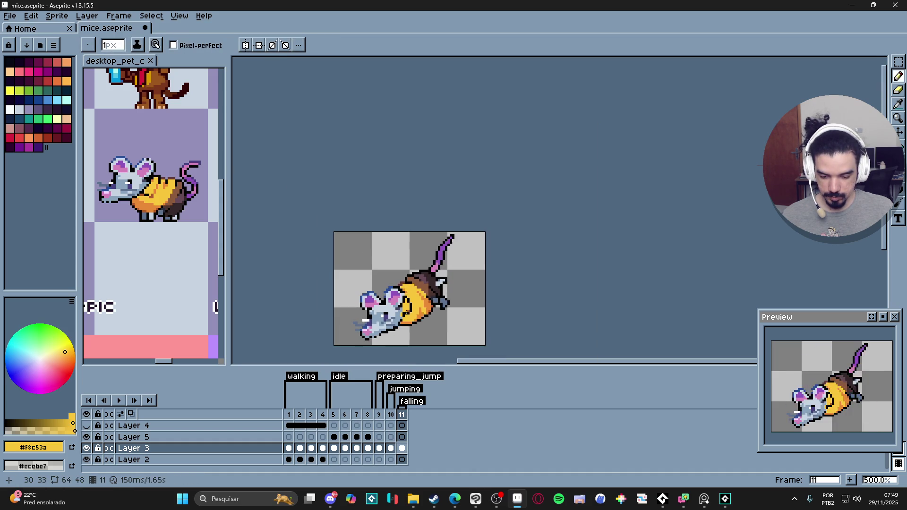
pyautogui.scroll(4, 406, 305)
pyautogui.keyDown('alt'); pyautogui.click(413, 306); pyautogui.keyUp('alt')
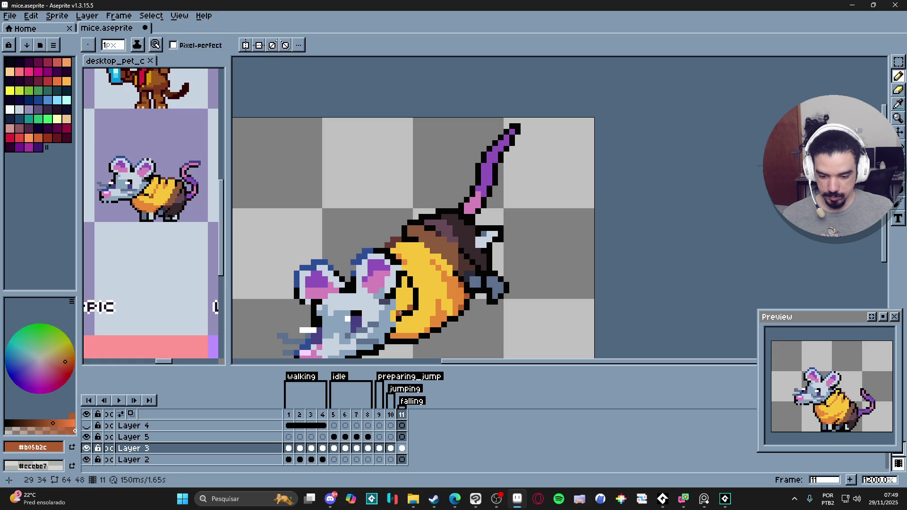
pyautogui.keyDown('alt'); pyautogui.click(438, 285); pyautogui.keyUp('alt')
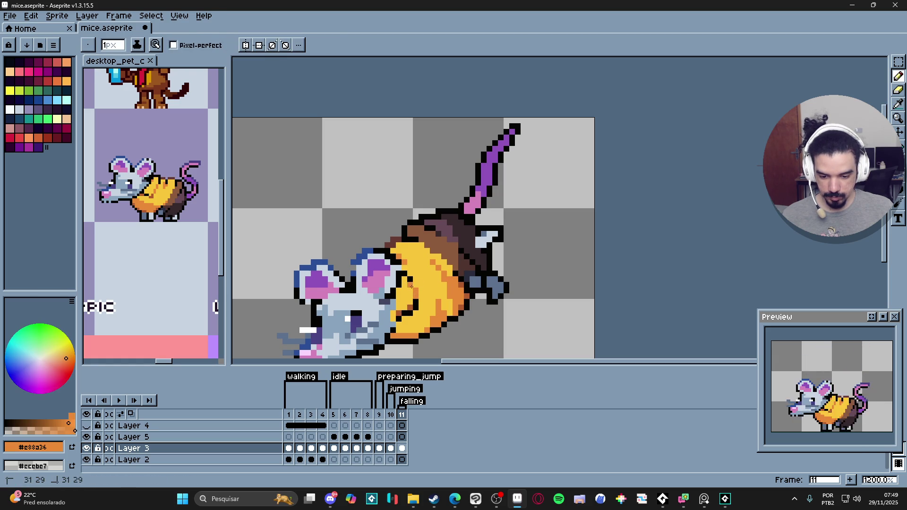
pyautogui.scroll(-3, 413, 298)
pyautogui.scroll(-2, 412, 302)
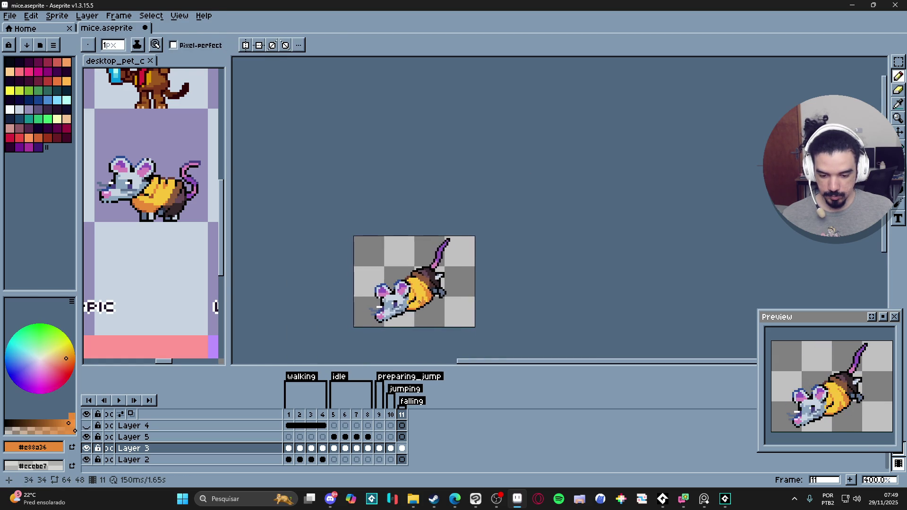
pyautogui.scroll(5, 412, 300)
pyautogui.keyDown('alt'); pyautogui.click(412, 299); pyautogui.keyUp('alt')
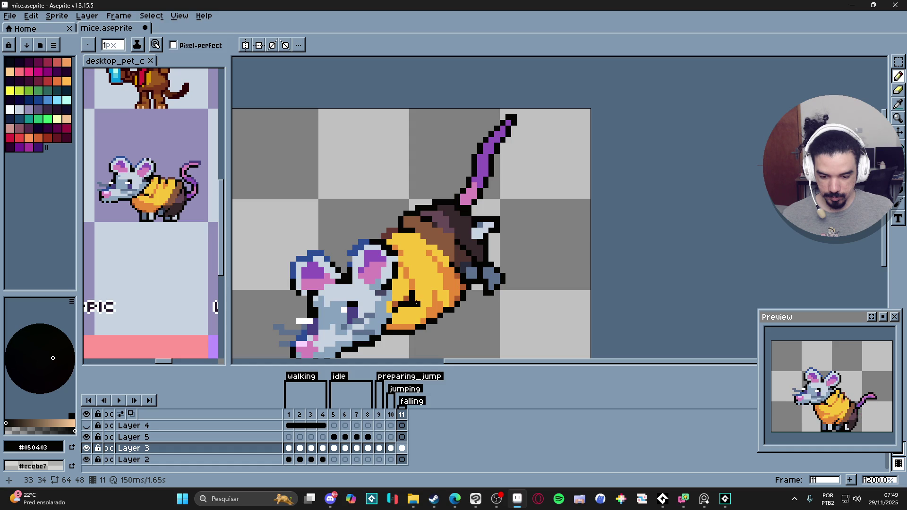
pyautogui.scroll(-2, 415, 302)
pyautogui.scroll(1, 401, 305)
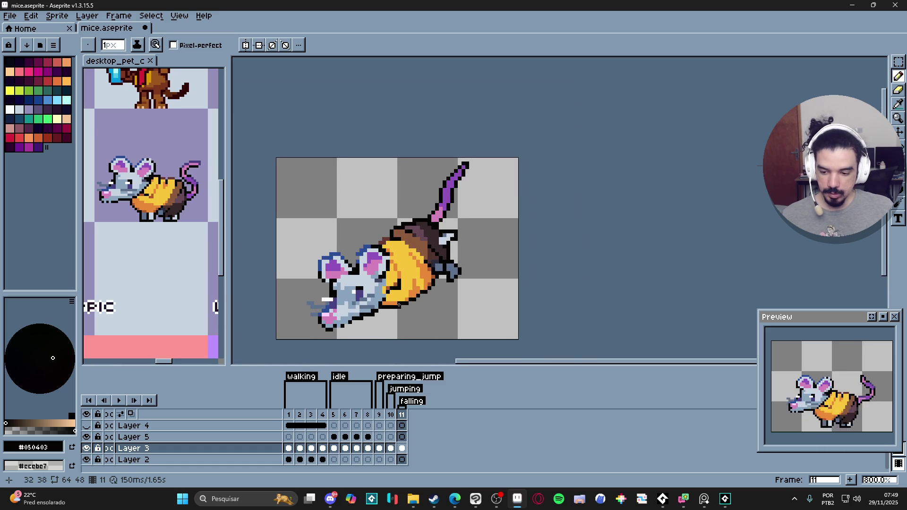
pyautogui.scroll(1, 399, 306)
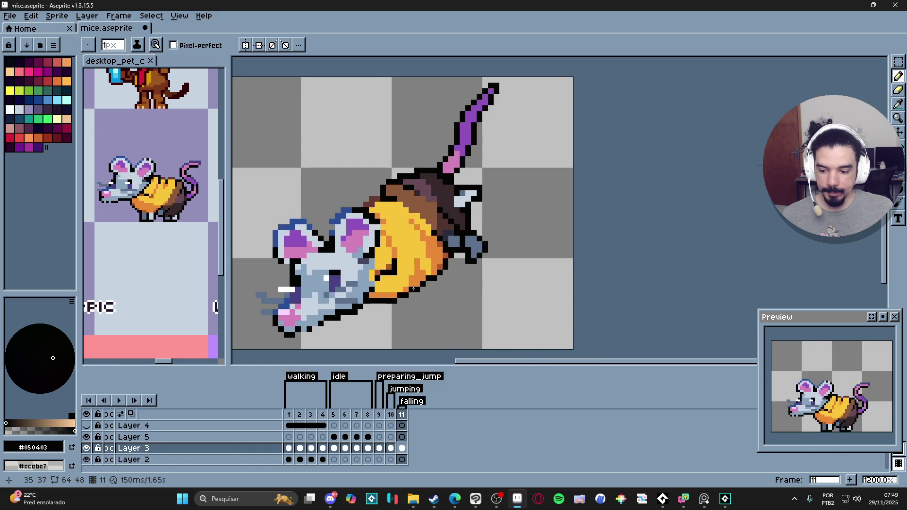
pyautogui.keyDown('alt'); pyautogui.click(373, 287); pyautogui.keyUp('alt')
pyautogui.press('+')
pyautogui.keyDown('shift'); pyautogui.click(392, 310); pyautogui.keyUp('shift')
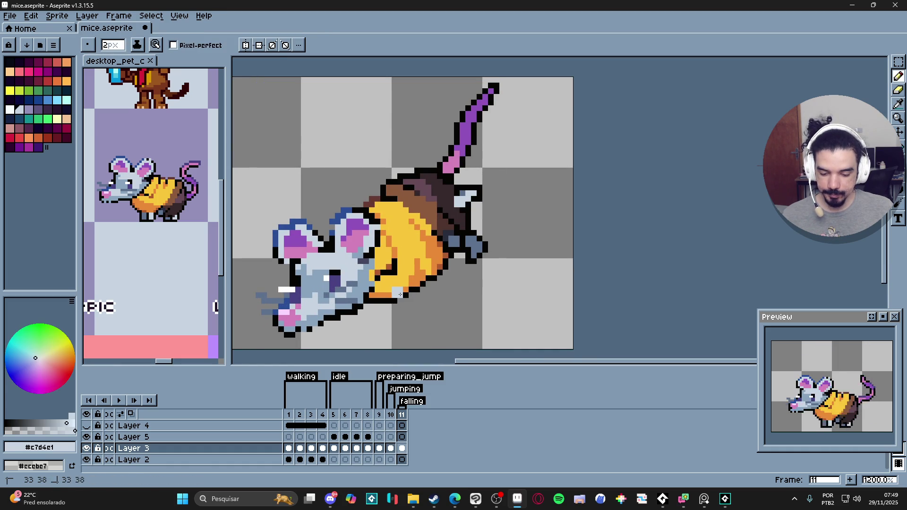
pyautogui.keyDown('shift'); pyautogui.click(390, 310); pyautogui.keyUp('shift')
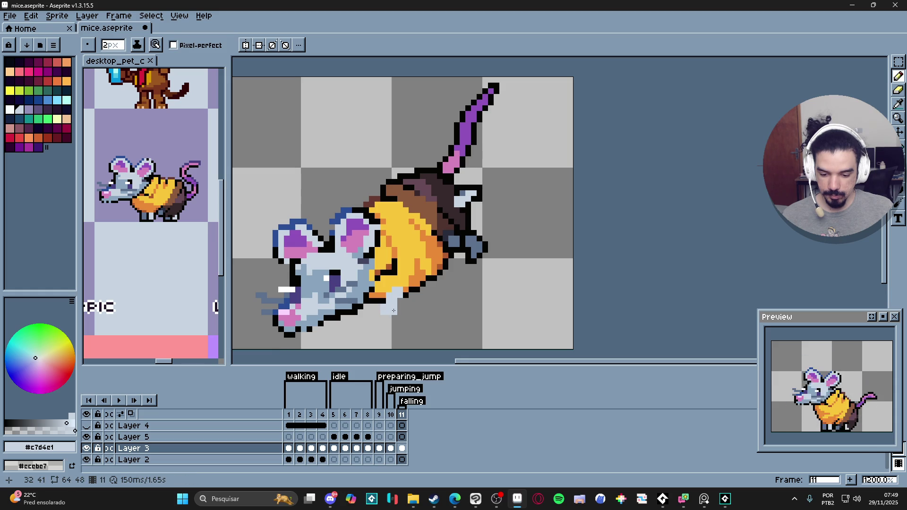
pyautogui.keyDown('alt'); pyautogui.click(383, 300); pyautogui.keyUp('alt')
pyautogui.press('-')
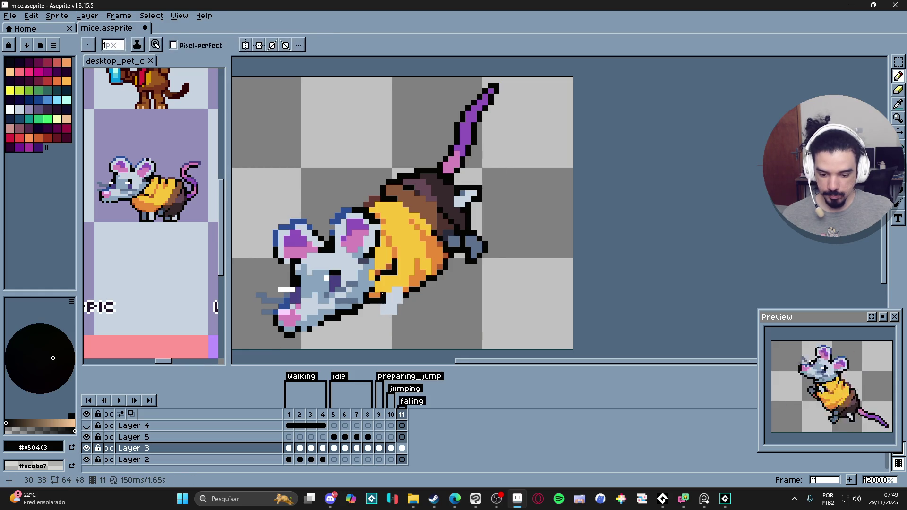
pyautogui.moveTo(383, 295)
pyautogui.mouseDown()
pyautogui.moveTo(377, 312)
pyautogui.moveTo(399, 317)
pyautogui.mouseUp()
pyautogui.click(400, 312)
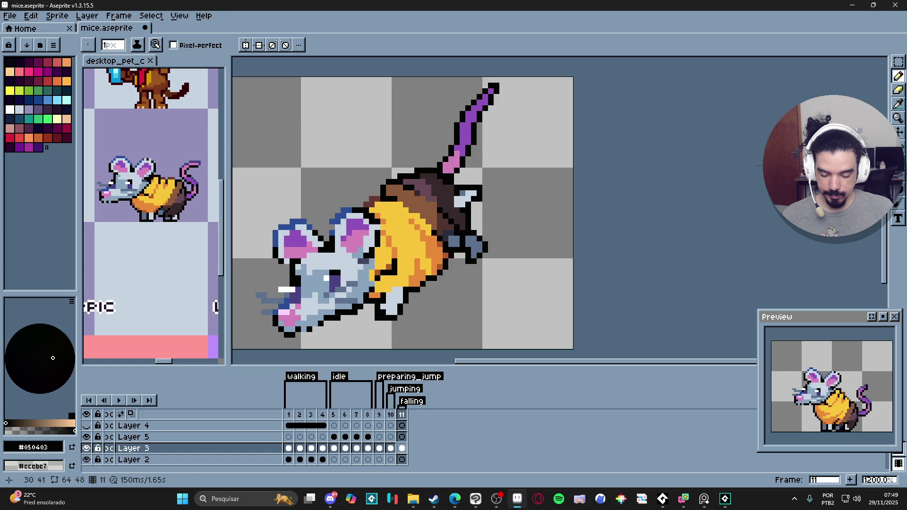
pyautogui.keyDown('alt'); pyautogui.click(399, 290); pyautogui.keyUp('alt')
pyautogui.press('+')
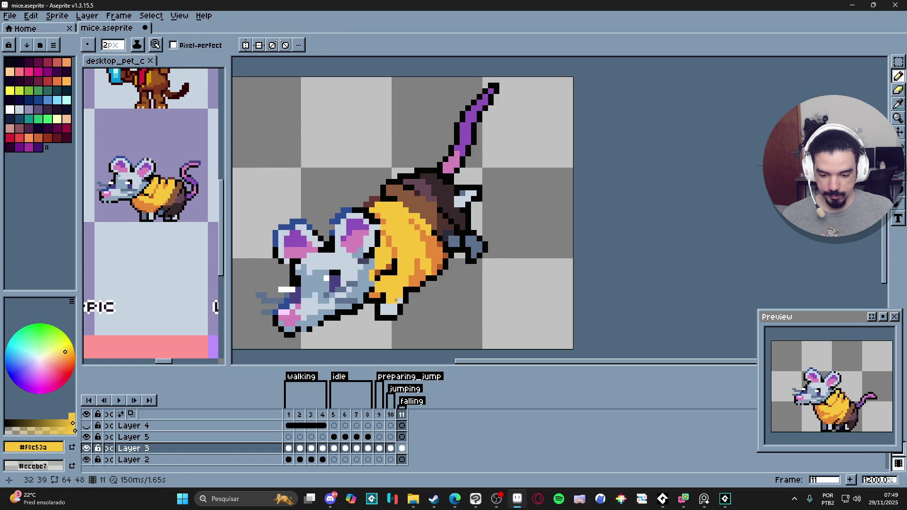
pyautogui.keyDown('alt'); pyautogui.click(390, 301); pyautogui.keyUp('alt')
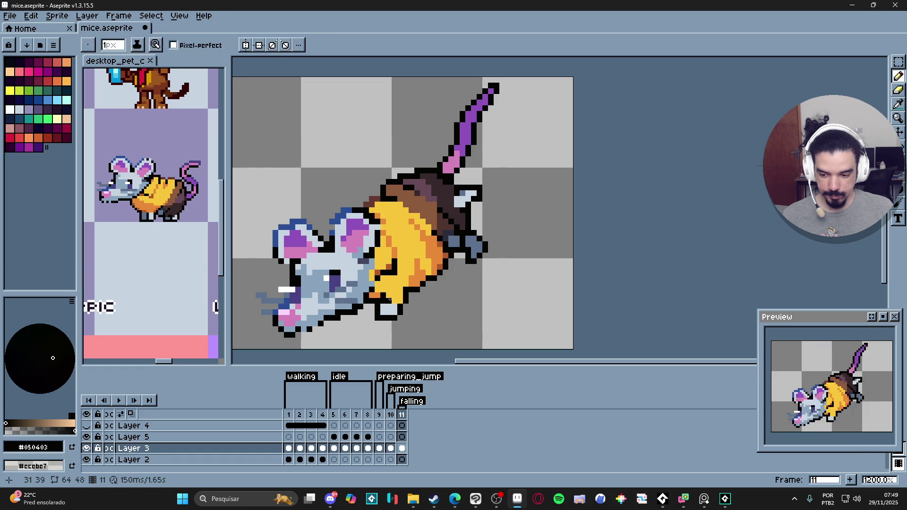
pyautogui.press('-')
pyautogui.keyDown('alt'); pyautogui.click(387, 302); pyautogui.keyUp('alt')
pyautogui.scroll(-4, 412, 312)
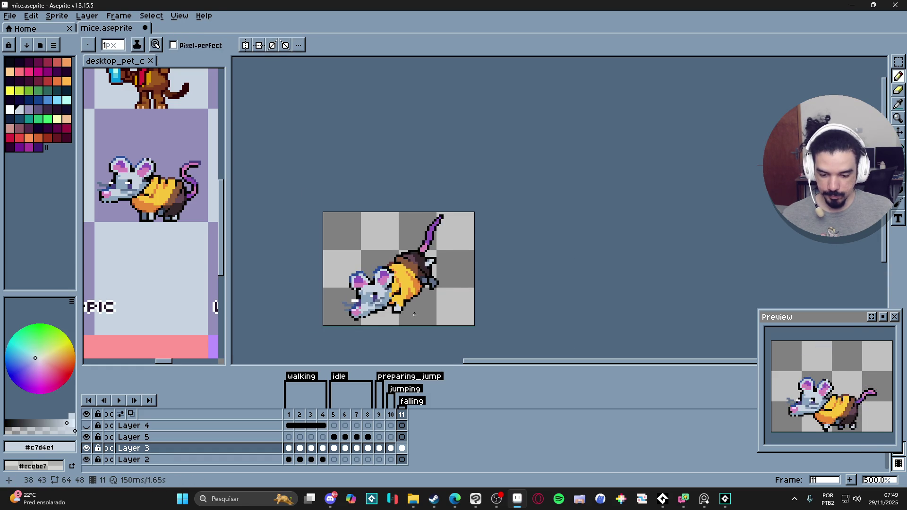
pyautogui.scroll(3, 415, 315)
pyautogui.keyDown('alt'); pyautogui.click(371, 320); pyautogui.keyUp('alt')
pyautogui.scroll(3, 376, 328)
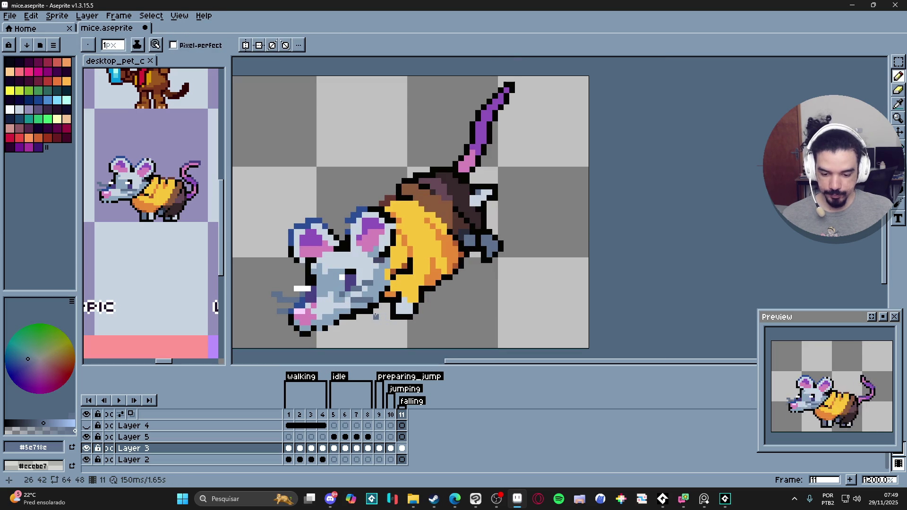
pyautogui.scroll(1, 376, 316)
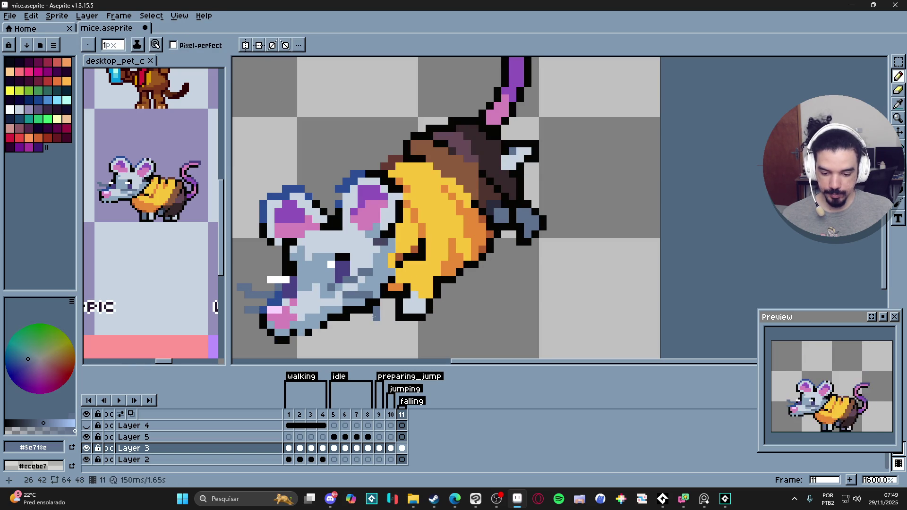
pyautogui.keyDown('alt'); pyautogui.click(354, 311); pyautogui.keyUp('alt')
pyautogui.click(359, 317)
pyautogui.moveTo(358, 322)
pyautogui.mouseDown()
pyautogui.moveTo(378, 325)
pyautogui.moveTo(383, 303)
pyautogui.mouseUp()
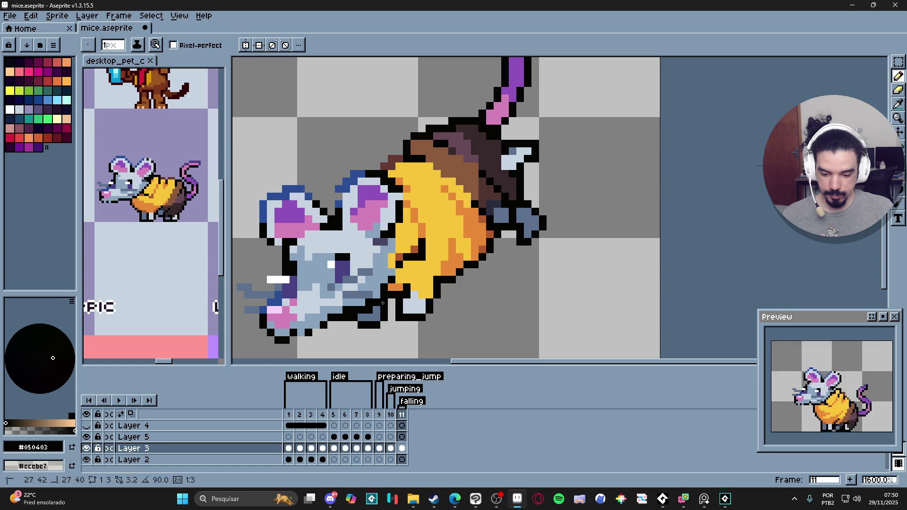
pyautogui.scroll(-2, 383, 303)
pyautogui.scroll(1, 374, 325)
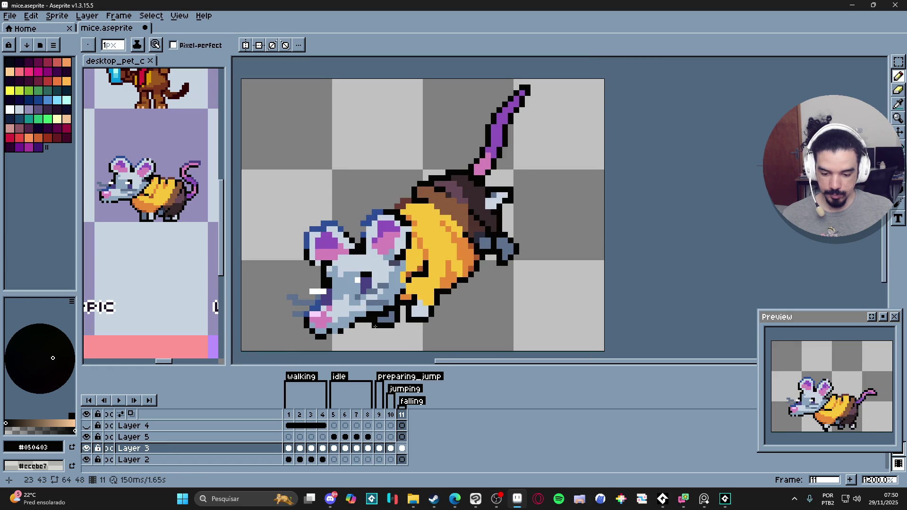
pyautogui.scroll(-4, 374, 325)
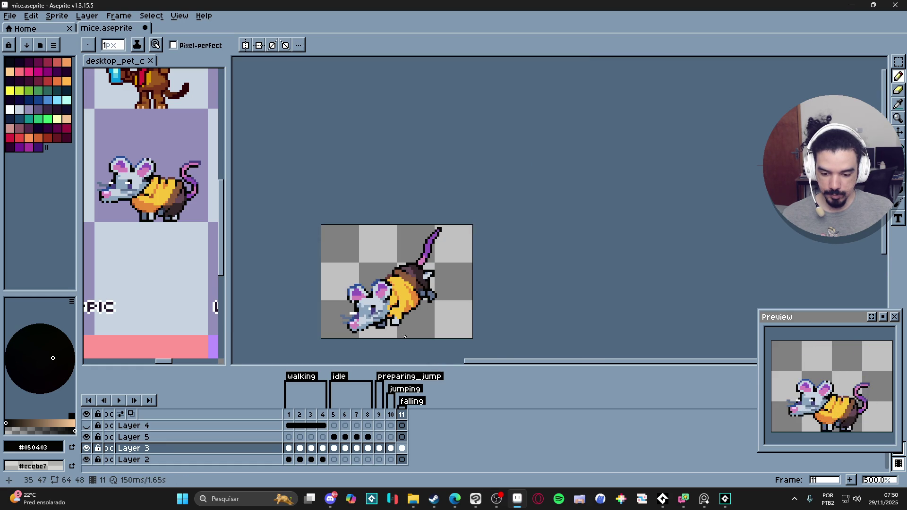
pyautogui.scroll(3, 409, 321)
pyautogui.scroll(-1, 409, 321)
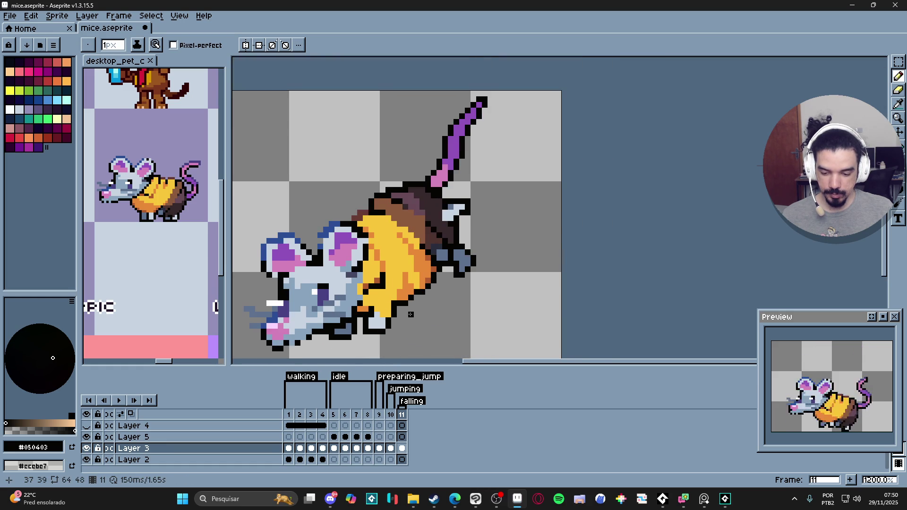
pyautogui.scroll(1, 415, 312)
pyautogui.scroll(-1, 416, 312)
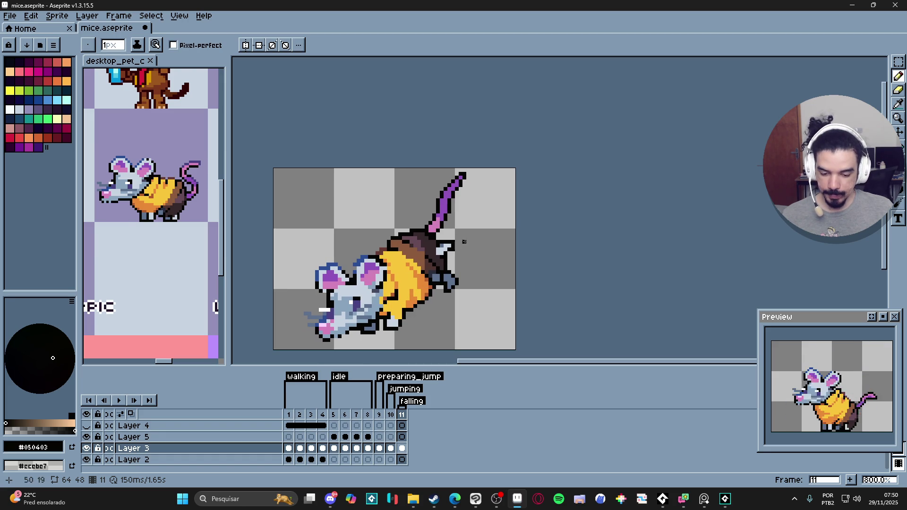
pyautogui.click(393, 414)
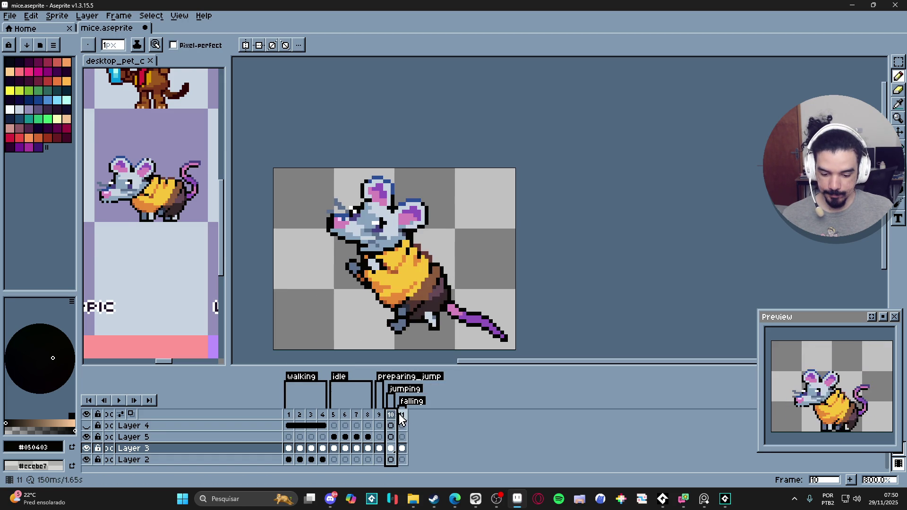
pyautogui.click(404, 413)
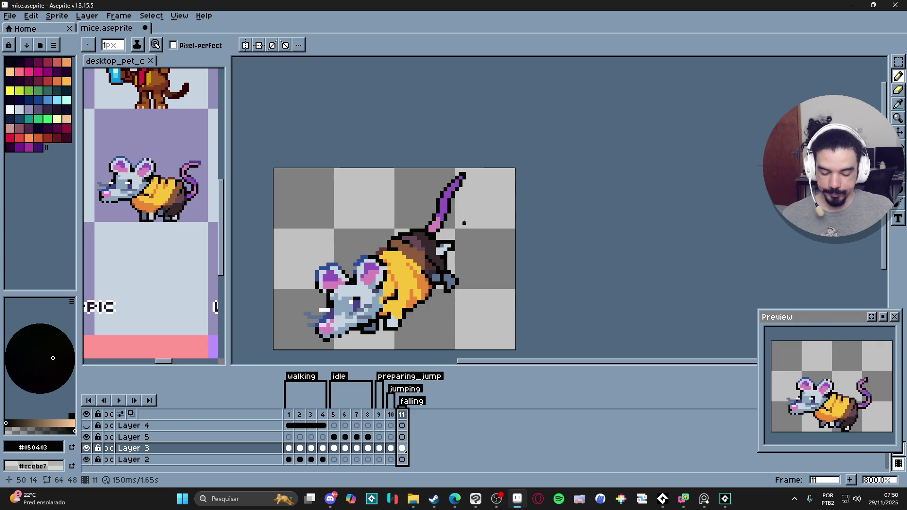
pyautogui.scroll(2, 465, 223)
# Extend the mouse's tail upward in purple with a two-pixel pencil.
pyautogui.keyDown('alt'); pyautogui.click(458, 244); pyautogui.keyUp('alt')
pyautogui.press('+')
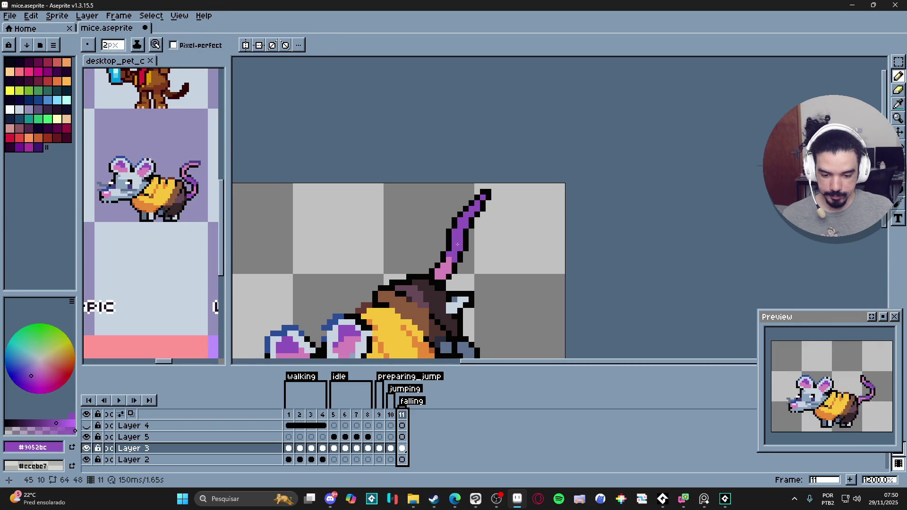
pyautogui.moveTo(452, 222)
pyautogui.mouseDown()
pyautogui.moveTo(430, 216)
pyautogui.moveTo(429, 204)
pyautogui.moveTo(470, 219)
pyautogui.moveTo(471, 198)
pyautogui.moveTo(491, 194)
pyautogui.mouseUp()
pyautogui.press('-')
# Erase stray pixels near the tail tip and outline the top of the tail's bend in black.
pyautogui.press('e')
pyautogui.scroll(-2, 480, 189)
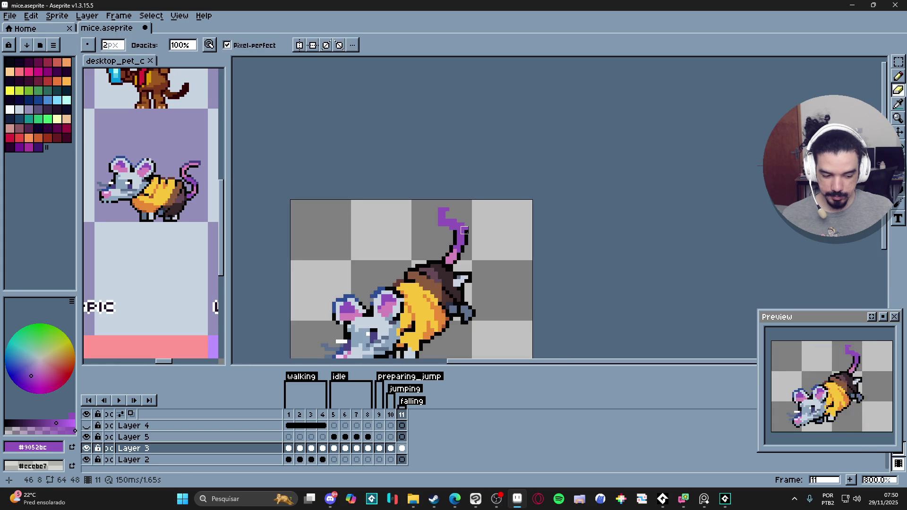
pyautogui.press('b')
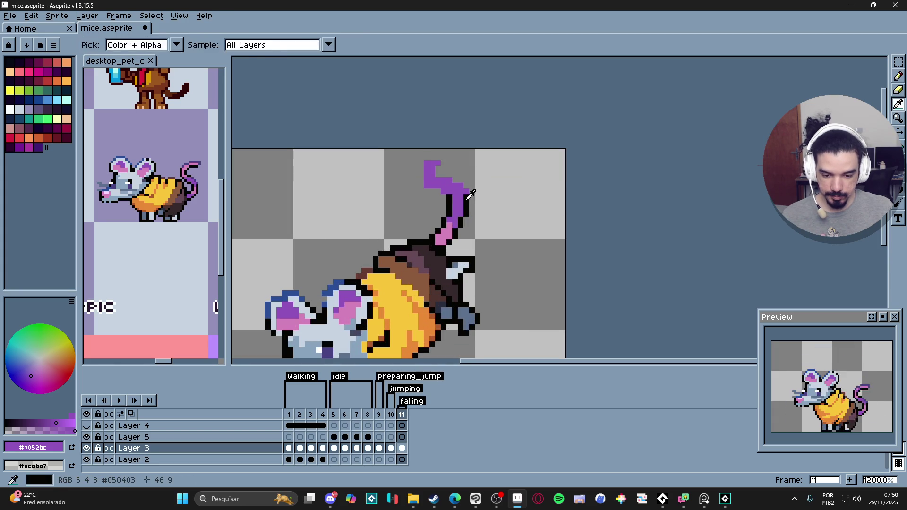
pyautogui.keyDown('alt'); pyautogui.click(465, 201); pyautogui.keyUp('alt')
pyautogui.moveTo(459, 180)
pyautogui.mouseDown()
pyautogui.moveTo(425, 157)
pyautogui.moveTo(426, 187)
pyautogui.mouseUp()
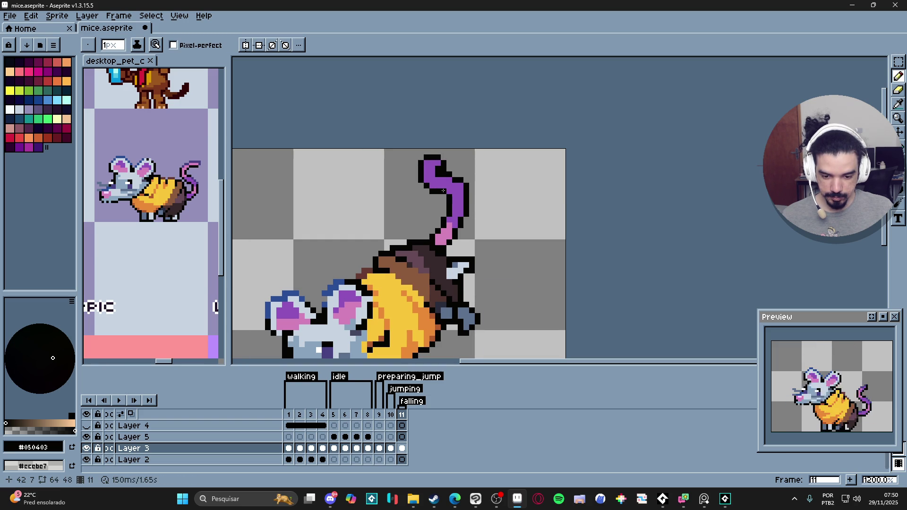
pyautogui.scroll(-2, 439, 196)
pyautogui.scroll(2, 459, 209)
# Recolour the upper tail pixels pink.
pyautogui.keyDown('alt'); pyautogui.click(440, 205); pyautogui.keyUp('alt')
pyautogui.moveTo(441, 205); pyautogui.dragTo(443, 190)
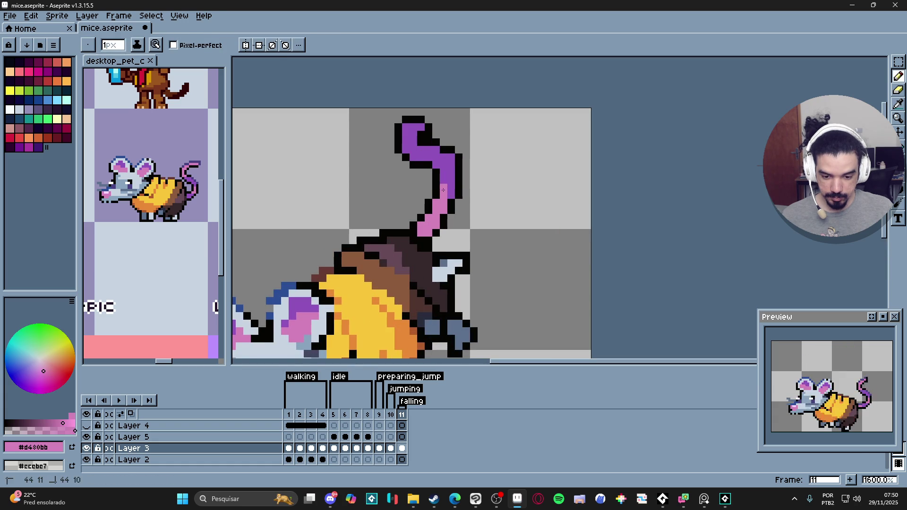
pyautogui.scroll(-4, 455, 203)
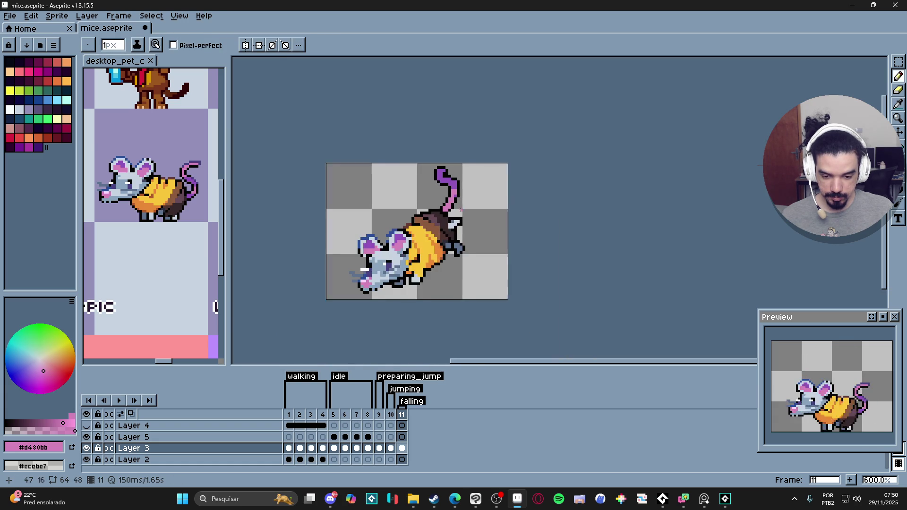
pyautogui.scroll(4, 458, 207)
# Repaint the lower tail pixels purple #9052bc, keeping pink near the tip.
pyautogui.press('alt')
pyautogui.keyDown('alt'); pyautogui.click(463, 189); pyautogui.keyUp('alt')
pyautogui.click(454, 258)
pyautogui.click(445, 265)
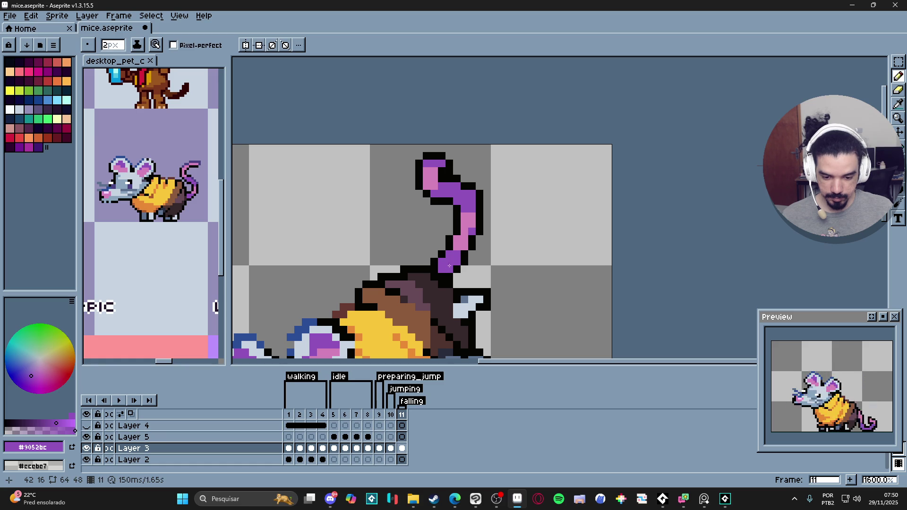
pyautogui.click(460, 243)
pyautogui.keyDown('alt'); pyautogui.click(466, 222); pyautogui.keyUp('alt')
pyautogui.press('-')
pyautogui.scroll(-6, 459, 187)
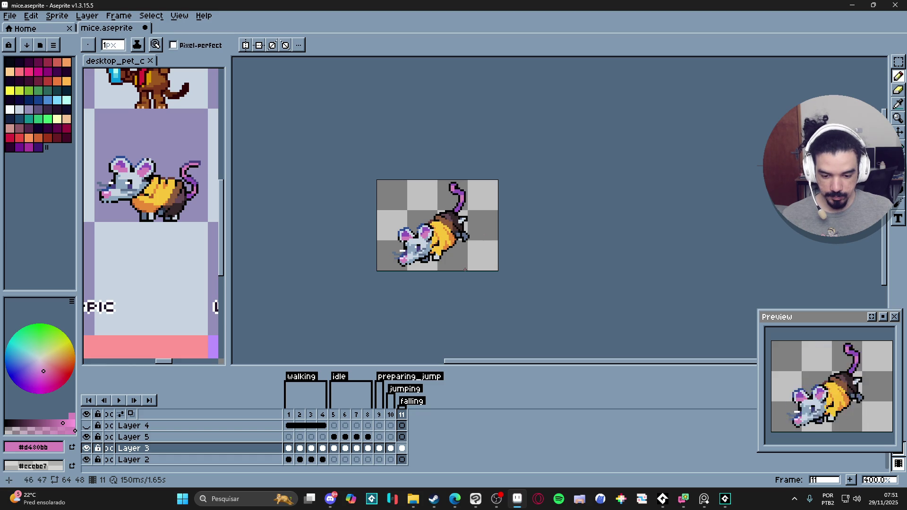
pyautogui.scroll(5, 439, 245)
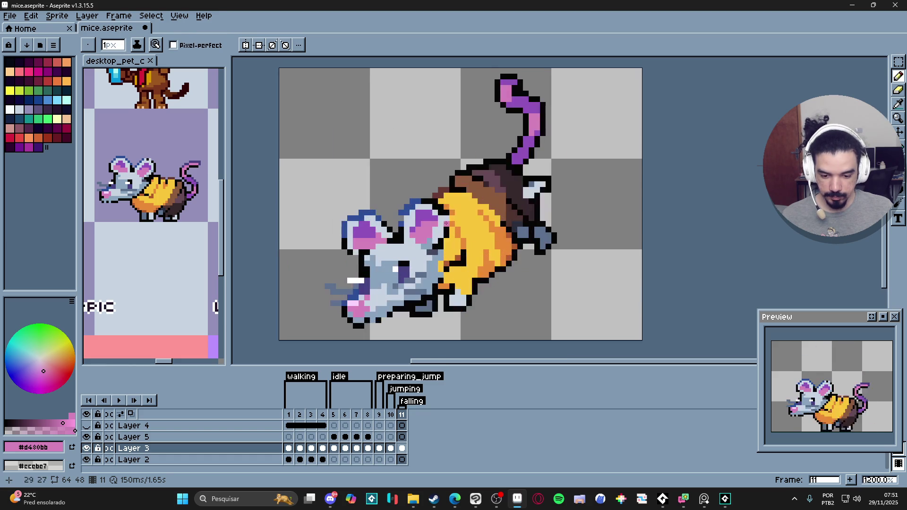
# Compare falling frame 11 with frames 10 and 5, then save mice.aseprite.
pyautogui.keyDown('alt'); pyautogui.click(443, 216); pyautogui.keyUp('alt')
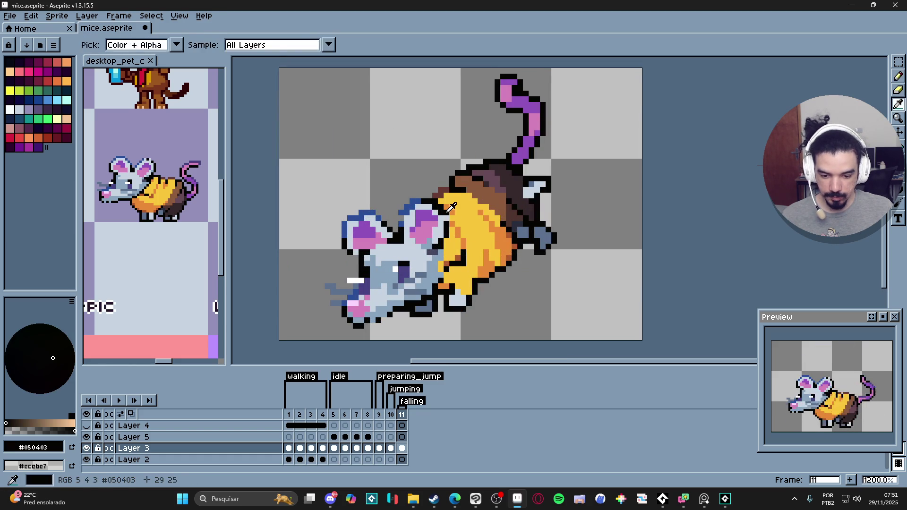
pyautogui.scroll(-3, 445, 219)
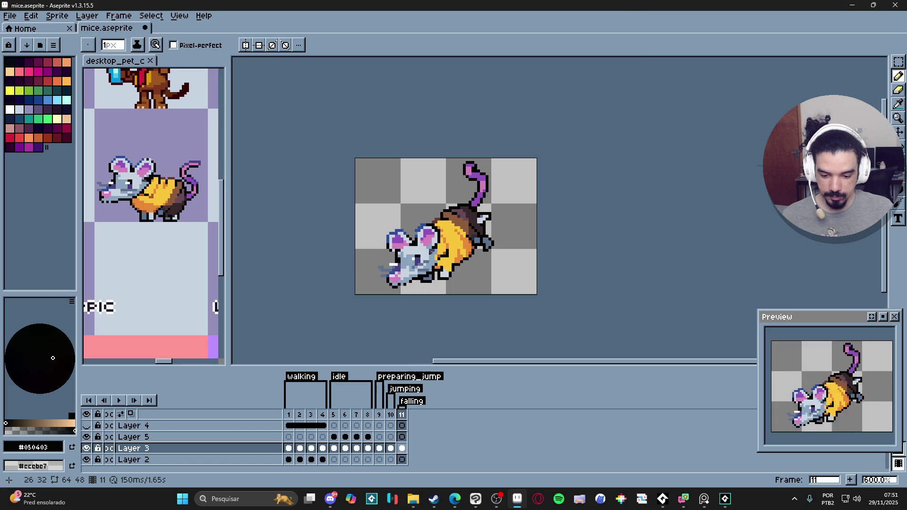
pyautogui.scroll(3, 419, 276)
pyautogui.scroll(-5, 437, 270)
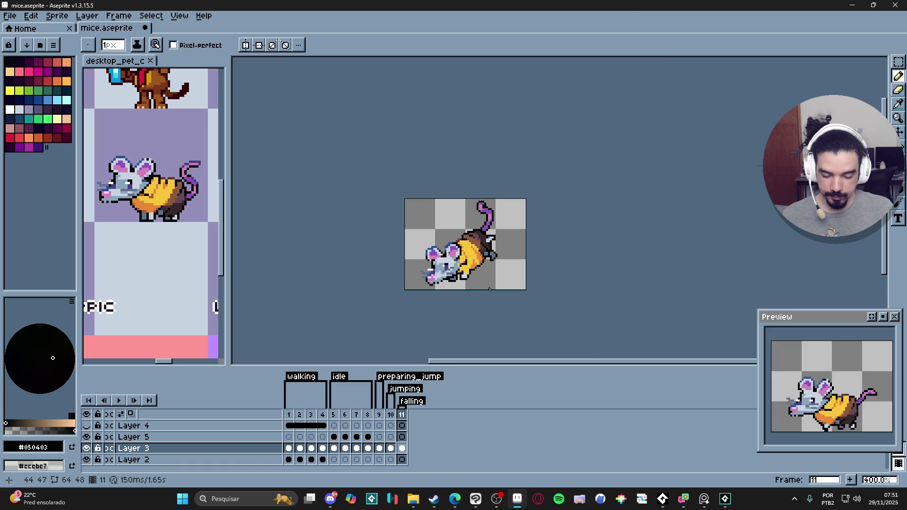
pyautogui.click(391, 416)
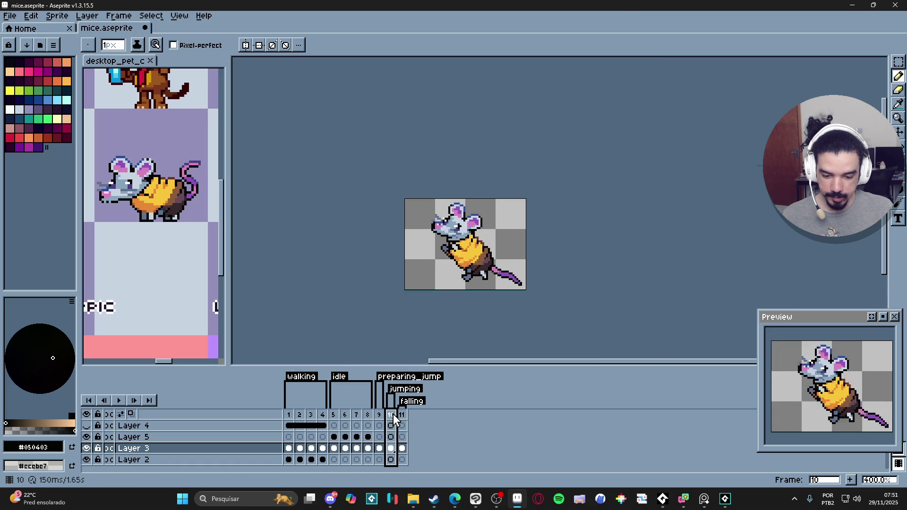
pyautogui.click(402, 418)
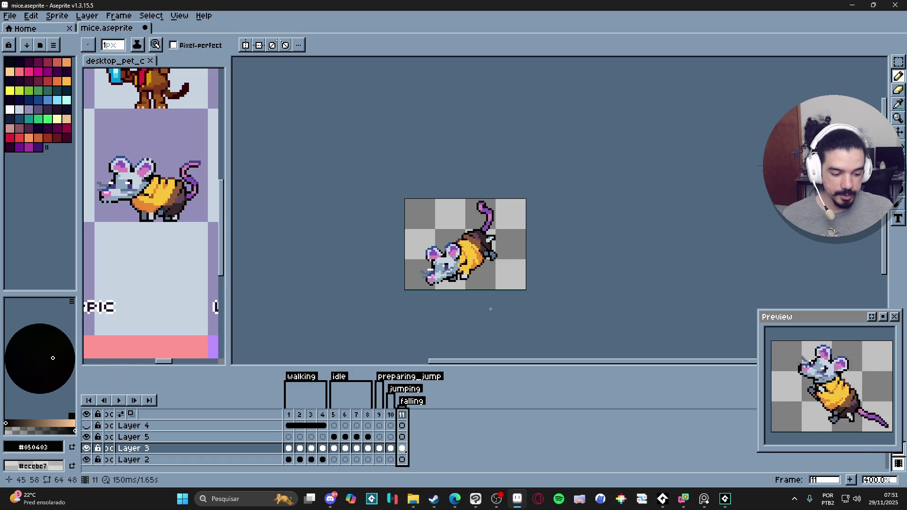
pyautogui.click(334, 415)
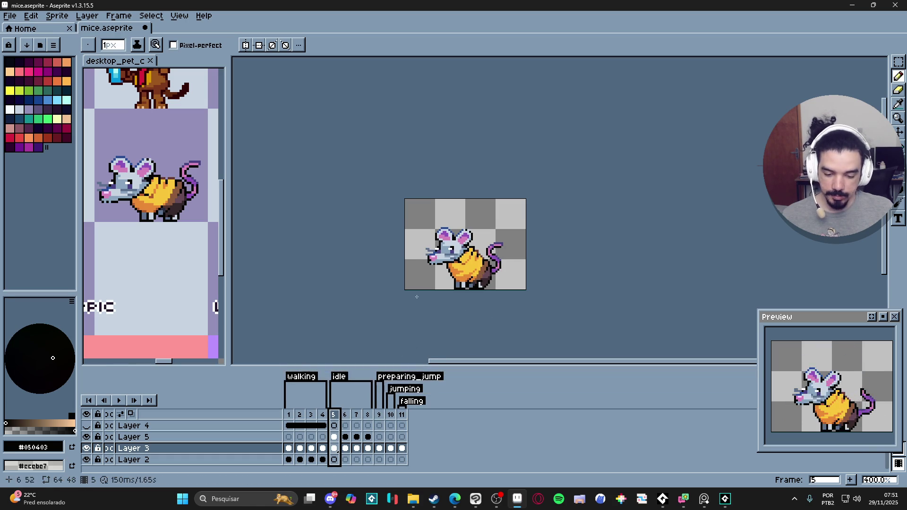
pyautogui.hotkey('ctrl', 's')
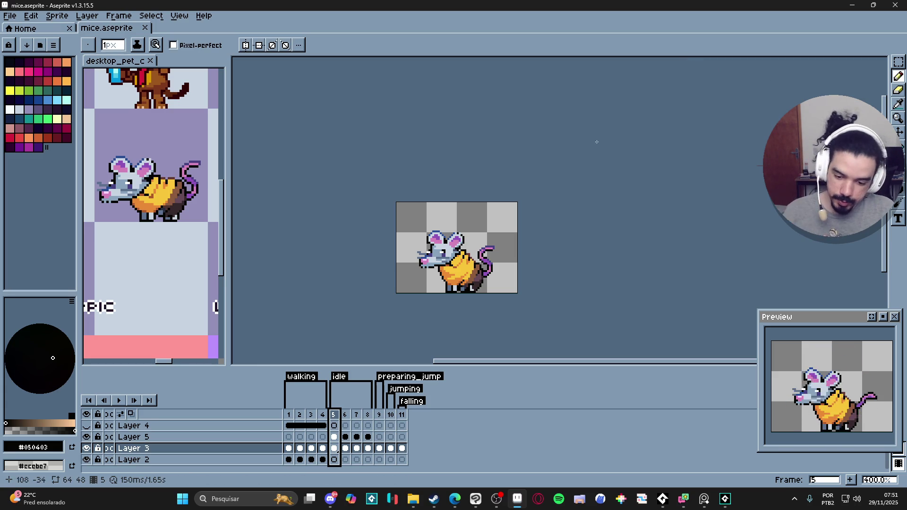
# Return to frame 11, sample the ear's blue outline, re-save, and dock the desktop_pet_character tab.
pyautogui.click(401, 416)
pyautogui.scroll(4, 433, 245)
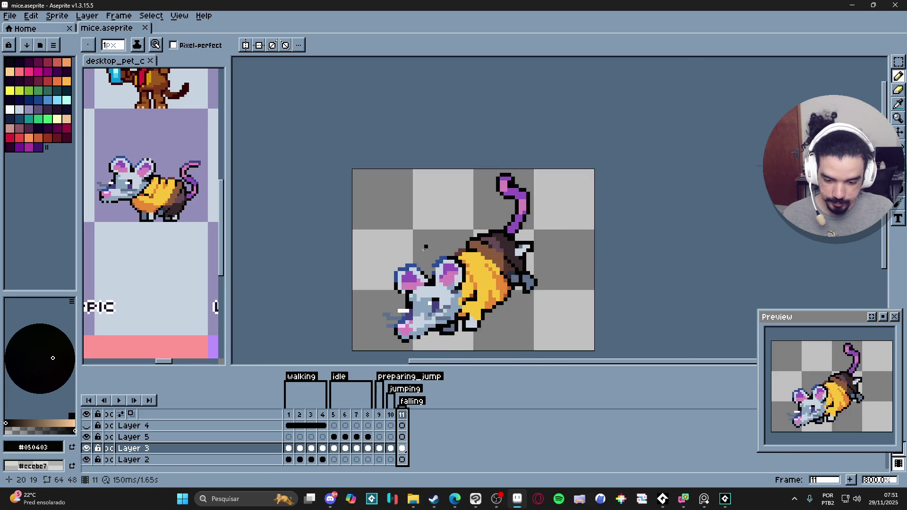
pyautogui.keyDown('alt'); pyautogui.click(418, 264); pyautogui.keyUp('alt')
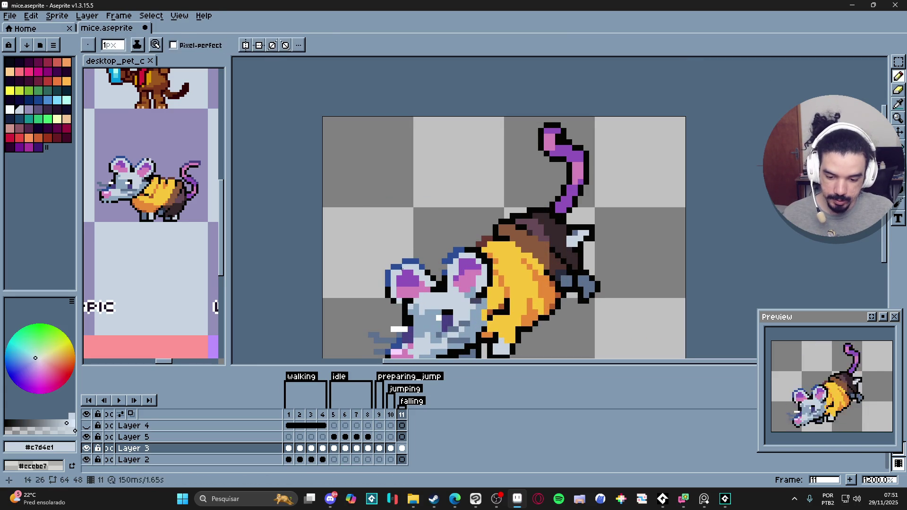
pyautogui.keyDown('alt'); pyautogui.click(418, 264); pyautogui.keyUp('alt')
pyautogui.scroll(-2, 439, 265)
pyautogui.scroll(-1, 439, 266)
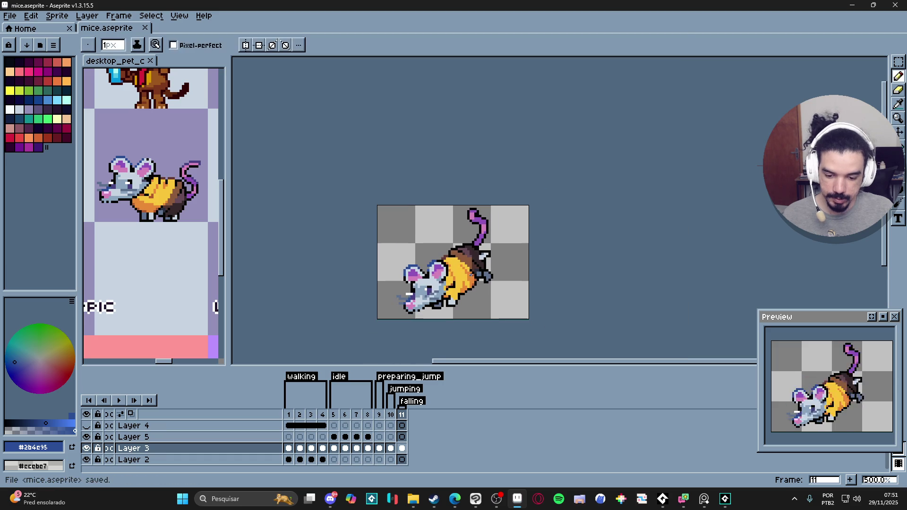
pyautogui.hotkey('ctrl', 's')
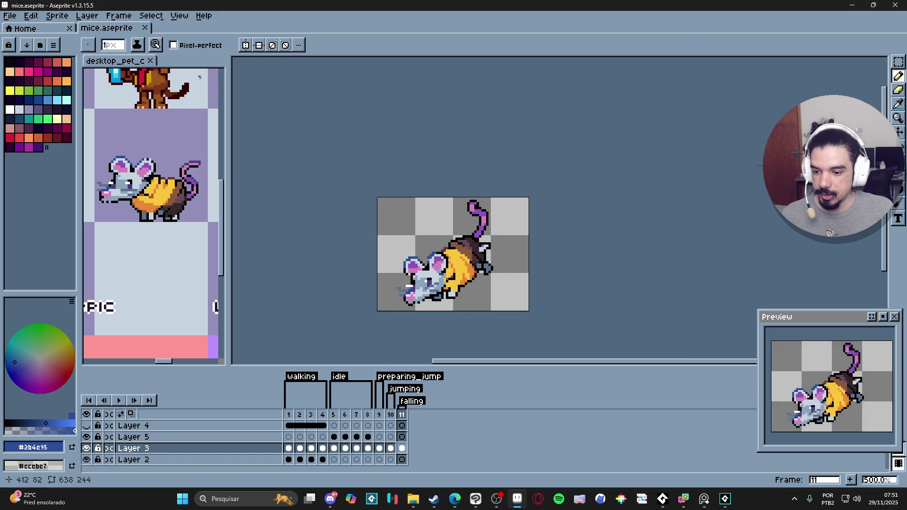
pyautogui.moveTo(118, 60); pyautogui.dragTo(225, 34)
# Zoom out to view the whole desktop_pet_character sprite sheet.
pyautogui.scroll(-3, 569, 133)
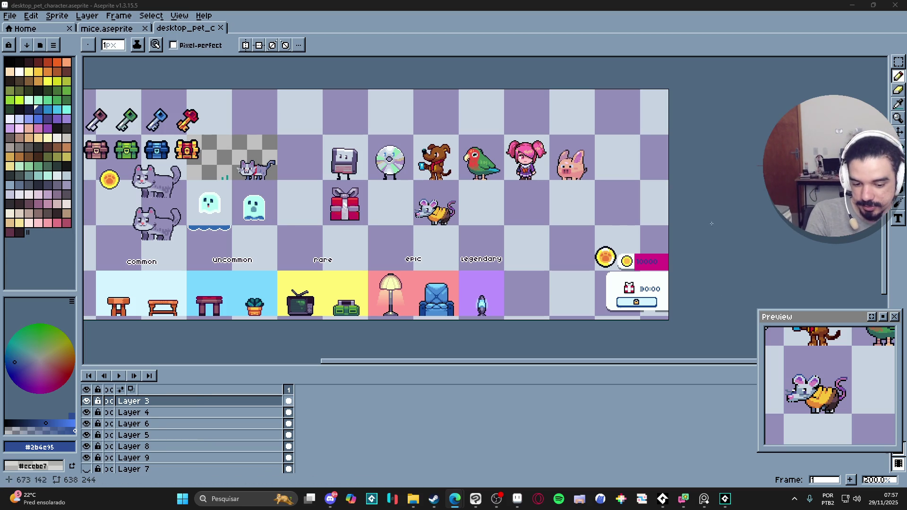
pyautogui.moveTo(381, 123); pyautogui.dragTo(426, 152)
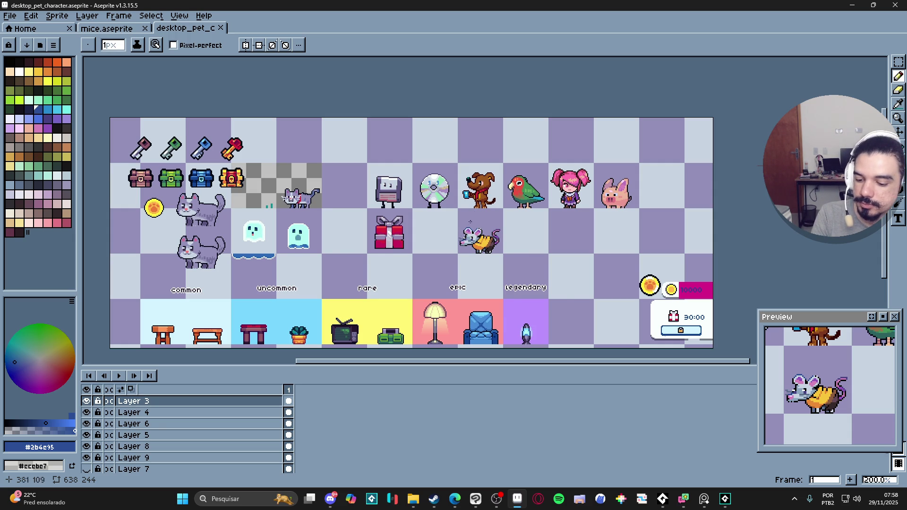
pyautogui.scroll(-1, 449, 279)
pyautogui.scroll(1, 449, 279)
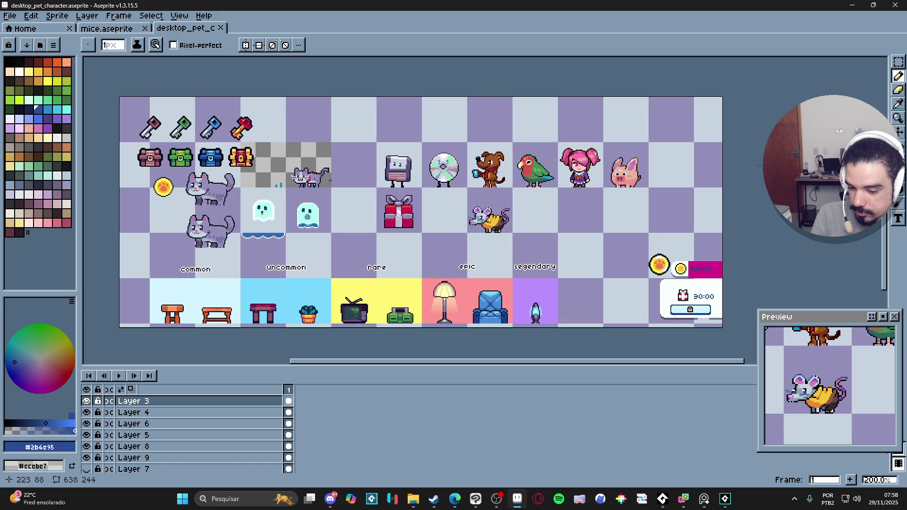
pyautogui.hotkey('alt', 'Tab')
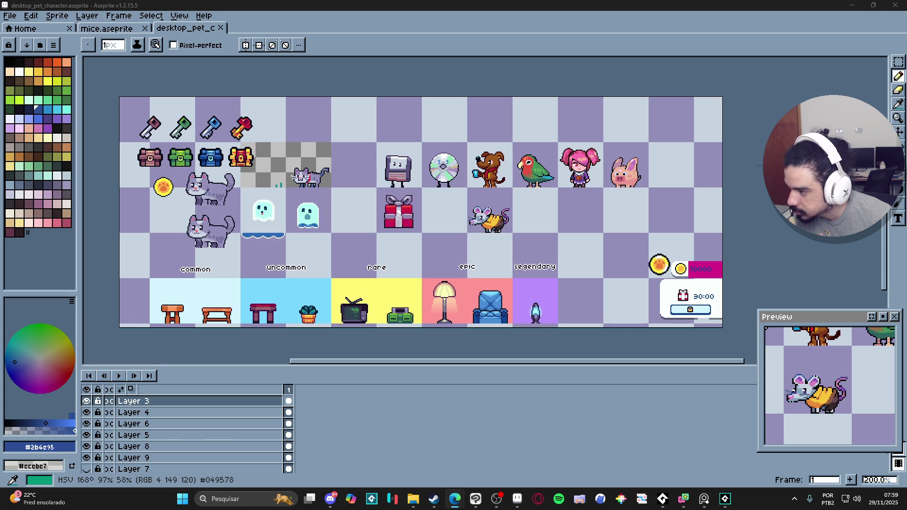
pyautogui.click(517, 499)
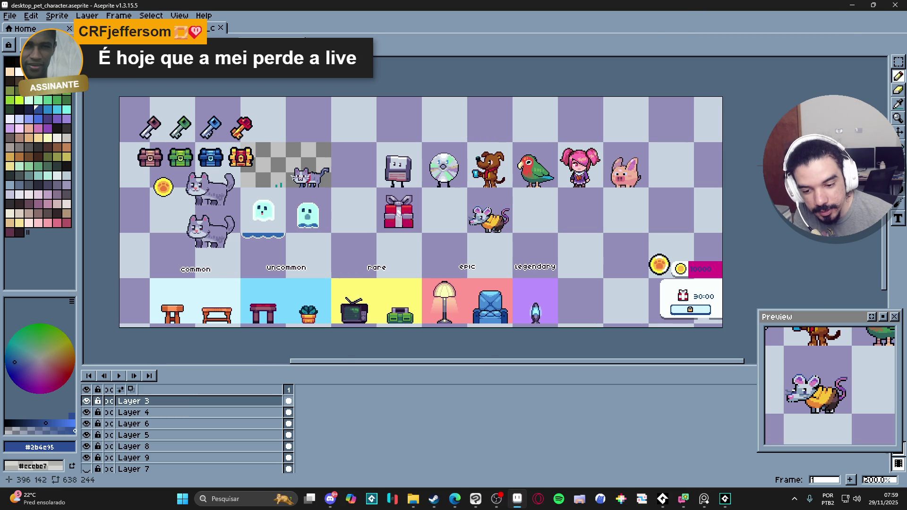
pyautogui.scroll(2, 516, 220)
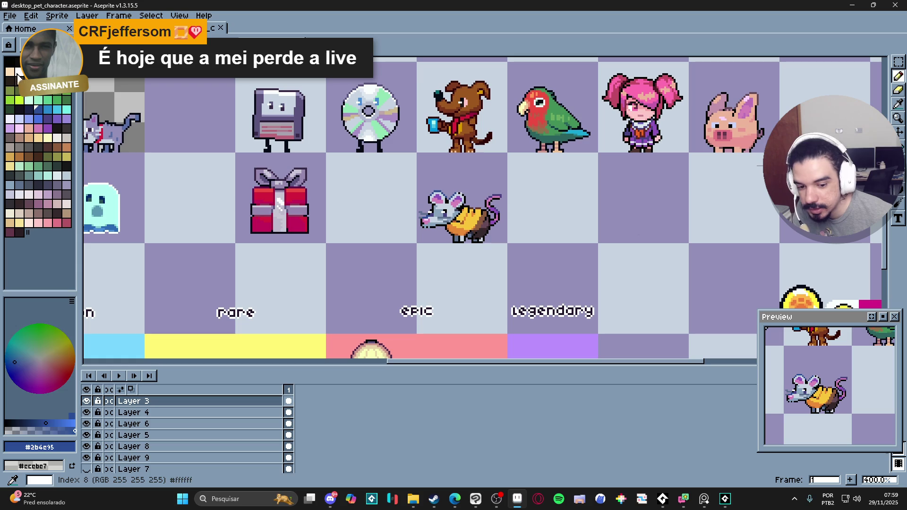
# Pick white, zoom in on the empty cell right of the mouse, and start the panda's white body.
pyautogui.click(18, 72)
pyautogui.hscroll(2, 477, 199)
pyautogui.scroll(1, 476, 199)
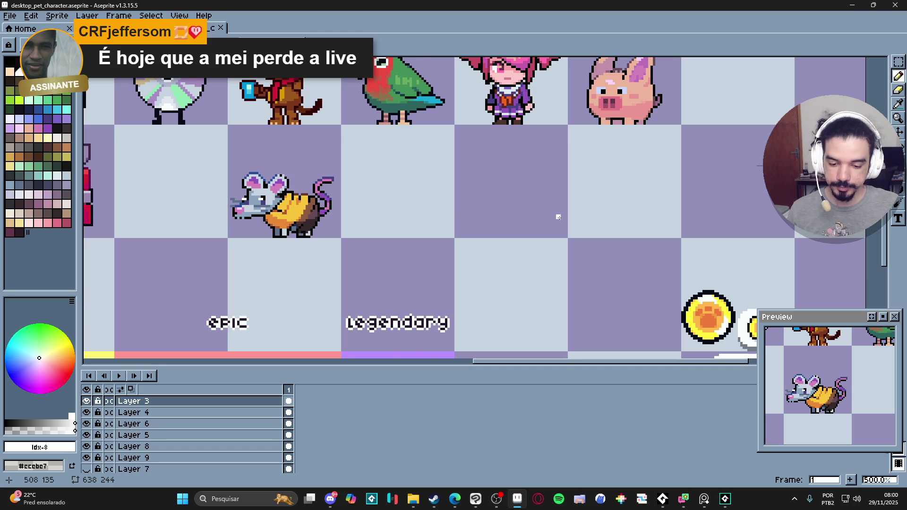
pyautogui.scroll(1, 492, 206)
pyautogui.moveTo(493, 206)
pyautogui.mouseDown()
pyautogui.moveTo(467, 241)
pyautogui.moveTo(489, 233)
pyautogui.mouseUp()
pyautogui.scroll(-3, 491, 230)
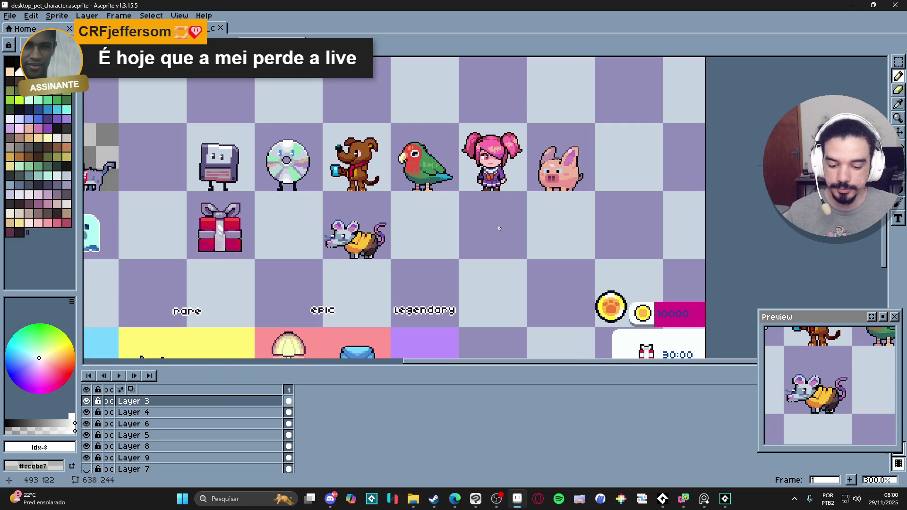
pyautogui.scroll(3, 500, 228)
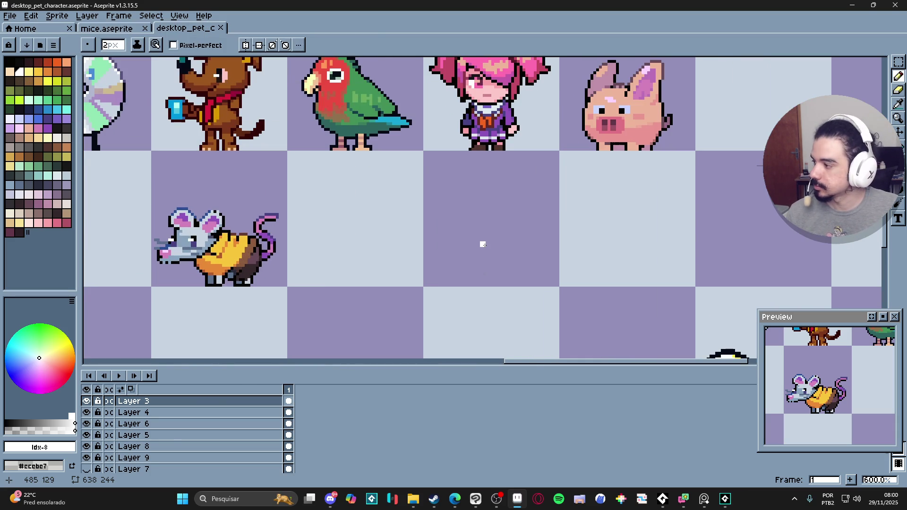
pyautogui.scroll(1, 483, 244)
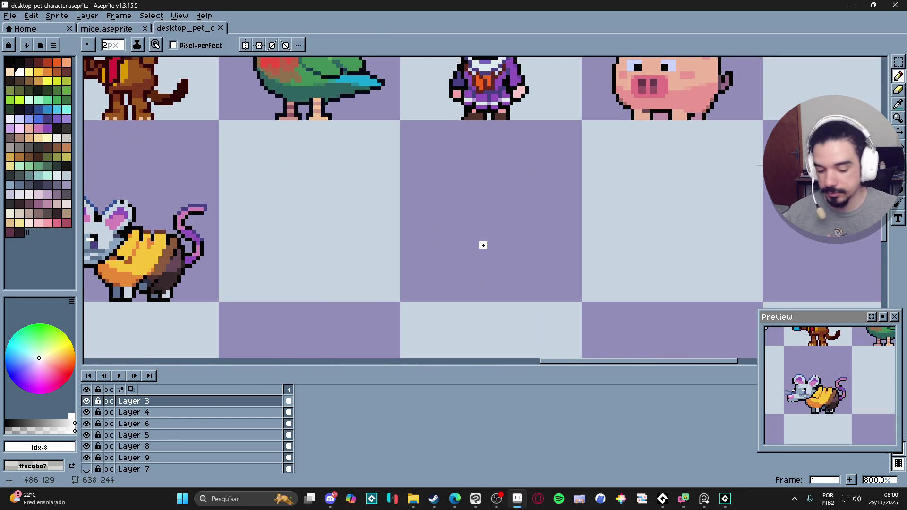
pyautogui.moveTo(448, 230)
pyautogui.mouseDown()
pyautogui.moveTo(440, 238)
pyautogui.moveTo(457, 221)
pyautogui.moveTo(486, 258)
pyautogui.moveTo(443, 253)
pyautogui.moveTo(454, 234)
pyautogui.moveTo(465, 255)
pyautogui.moveTo(477, 248)
pyautogui.moveTo(451, 246)
pyautogui.moveTo(475, 232)
pyautogui.moveTo(479, 265)
pyautogui.moveTo(492, 258)
pyautogui.mouseUp()
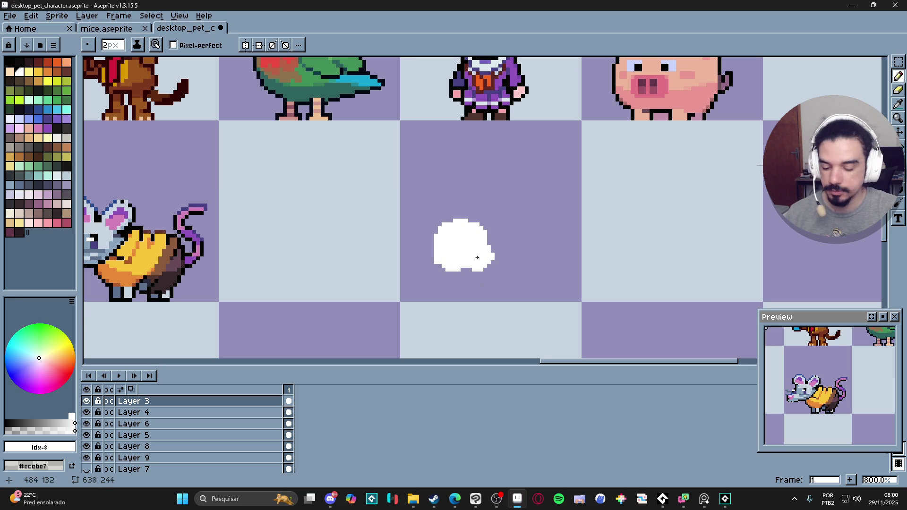
# Draw the white body blob, widening it and adding hind leg, front leg, head bump and back.
pyautogui.click(494, 225)
pyautogui.moveTo(494, 225)
pyautogui.mouseDown()
pyautogui.moveTo(512, 239)
pyautogui.moveTo(442, 233)
pyautogui.mouseUp()
pyautogui.moveTo(513, 234)
pyautogui.mouseDown()
pyautogui.moveTo(534, 262)
pyautogui.moveTo(503, 280)
pyautogui.moveTo(487, 262)
pyautogui.moveTo(515, 255)
pyautogui.moveTo(507, 245)
pyautogui.mouseUp()
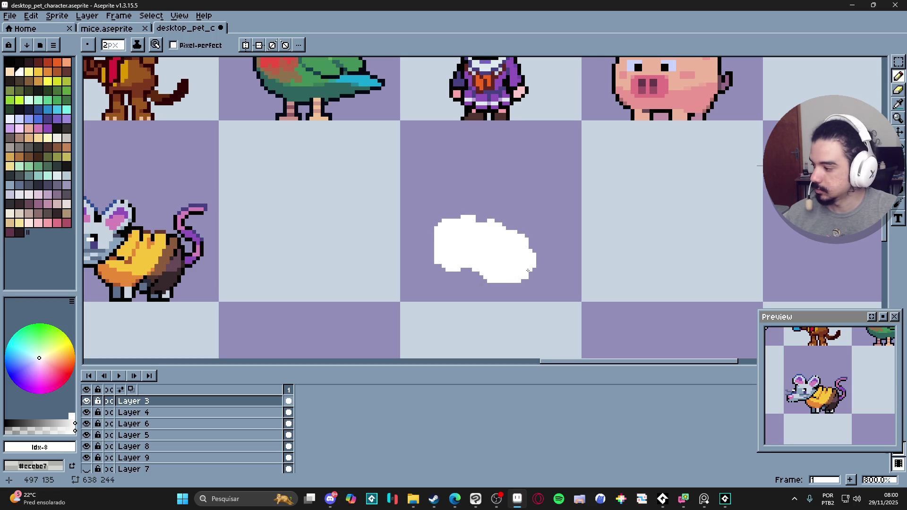
pyautogui.moveTo(527, 278)
pyautogui.mouseDown()
pyautogui.moveTo(515, 292)
pyautogui.moveTo(471, 287)
pyautogui.moveTo(479, 287)
pyautogui.moveTo(445, 233)
pyautogui.moveTo(432, 257)
pyautogui.moveTo(431, 242)
pyautogui.moveTo(428, 251)
pyautogui.moveTo(454, 239)
pyautogui.mouseUp()
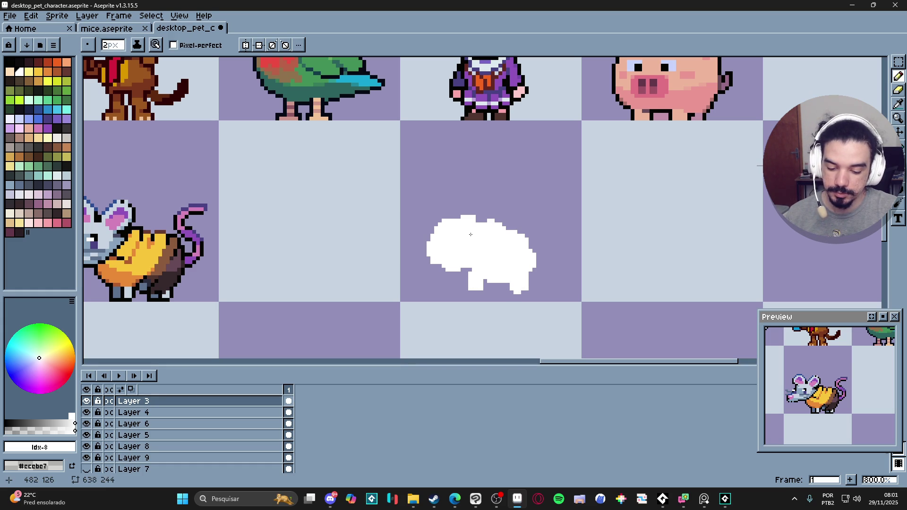
pyautogui.moveTo(459, 284); pyautogui.dragTo(453, 280)
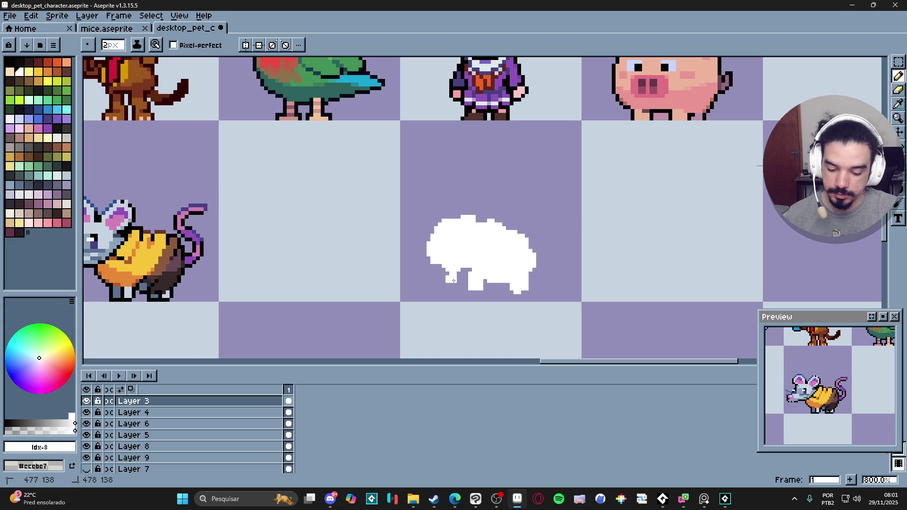
pyautogui.moveTo(438, 216); pyautogui.dragTo(430, 223)
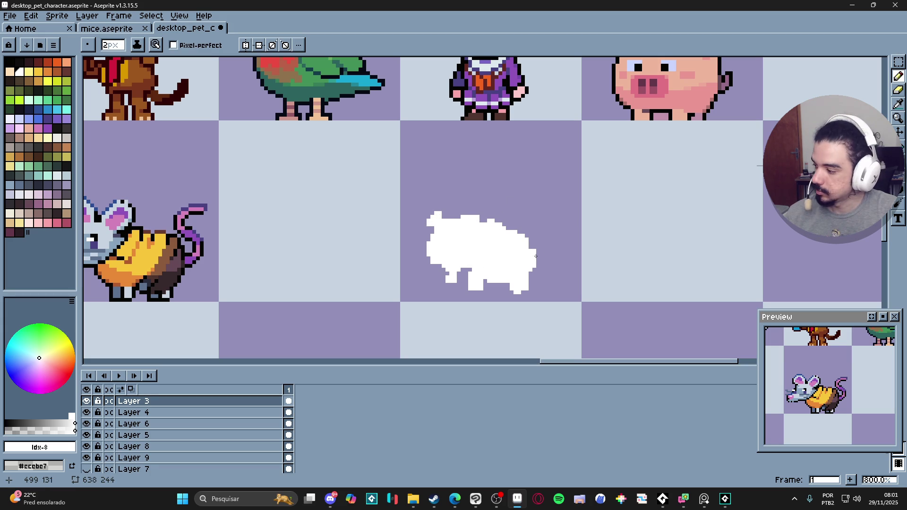
pyautogui.moveTo(519, 232)
pyautogui.mouseDown()
pyautogui.moveTo(503, 224)
pyautogui.moveTo(535, 242)
pyautogui.moveTo(538, 262)
pyautogui.moveTo(539, 250)
pyautogui.moveTo(531, 282)
pyautogui.moveTo(542, 235)
pyautogui.mouseUp()
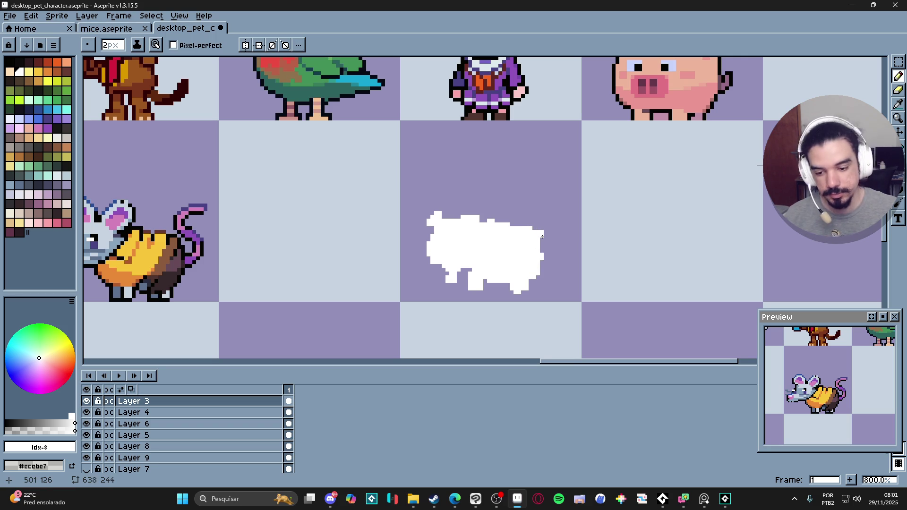
# Set the pencil to one pixel and pick a near-black colour for the panda markings.
pyautogui.scroll(-3, 542, 235)
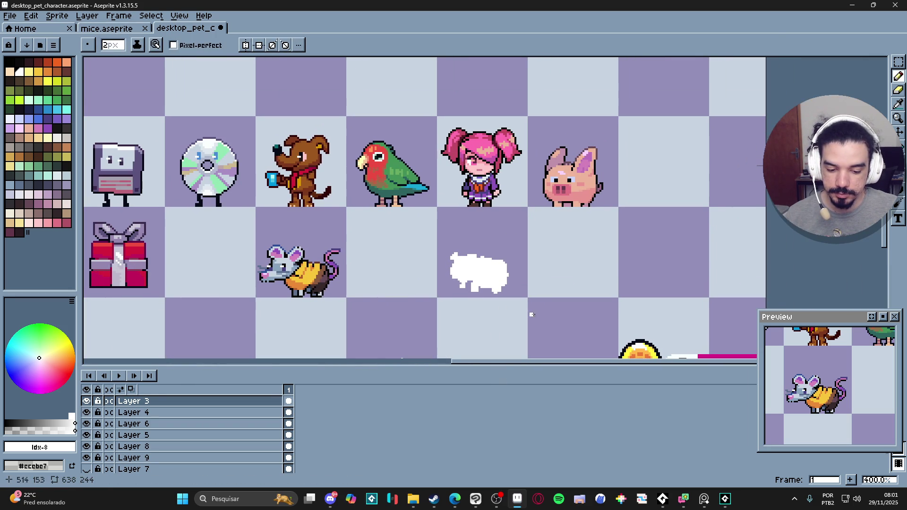
pyautogui.scroll(3, 485, 271)
pyautogui.press('v')
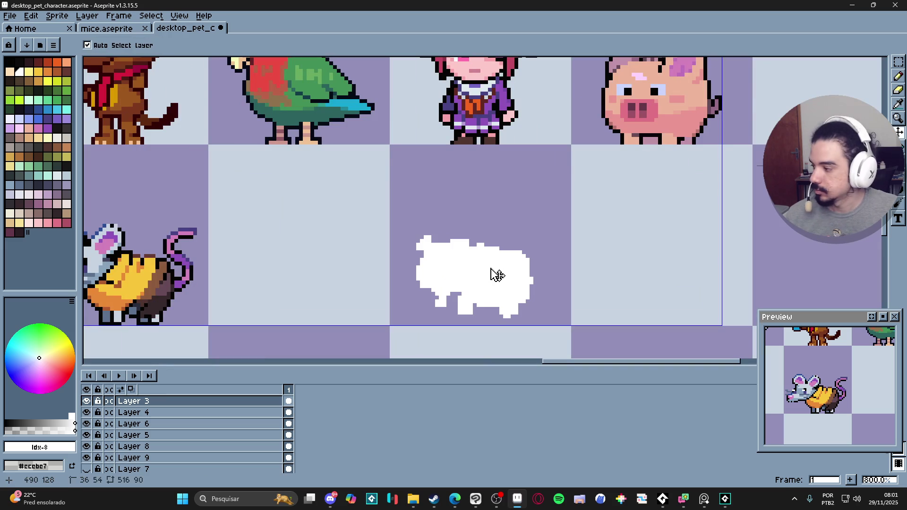
pyautogui.press('b')
pyautogui.press('-')
pyautogui.scroll(1, 447, 264)
pyautogui.scroll(-1, 452, 256)
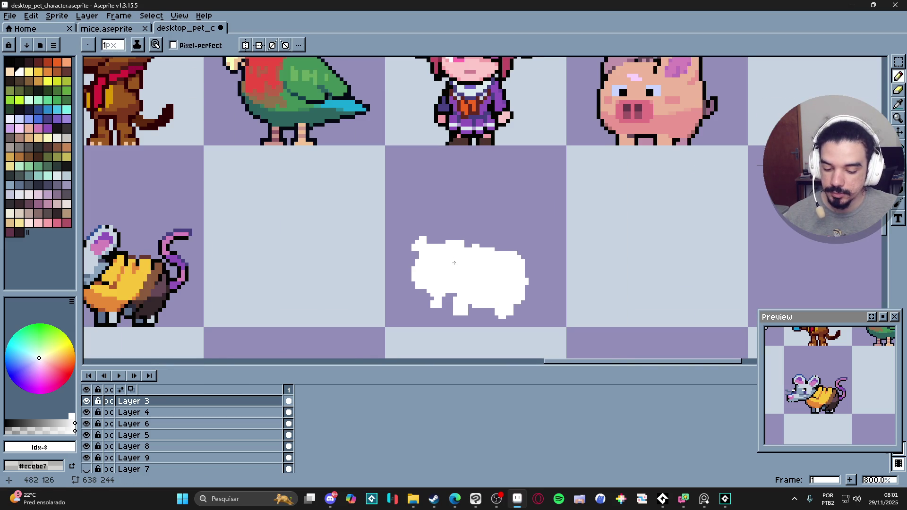
pyautogui.scroll(-1, 453, 261)
pyautogui.scroll(1, 454, 264)
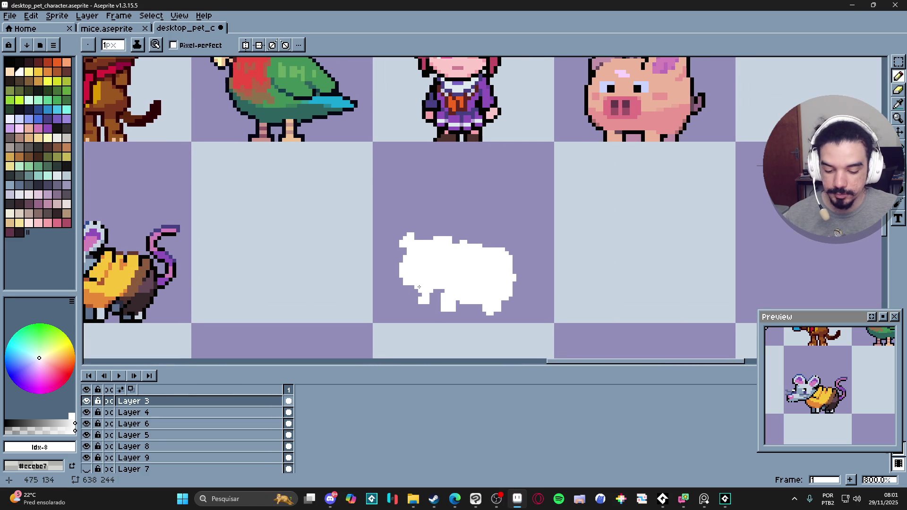
pyautogui.scroll(-2, 409, 287)
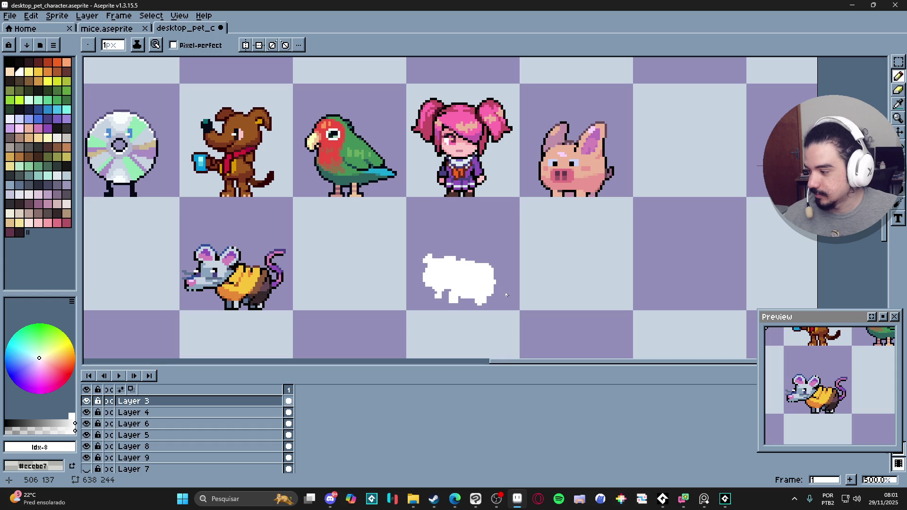
pyautogui.scroll(1, 504, 290)
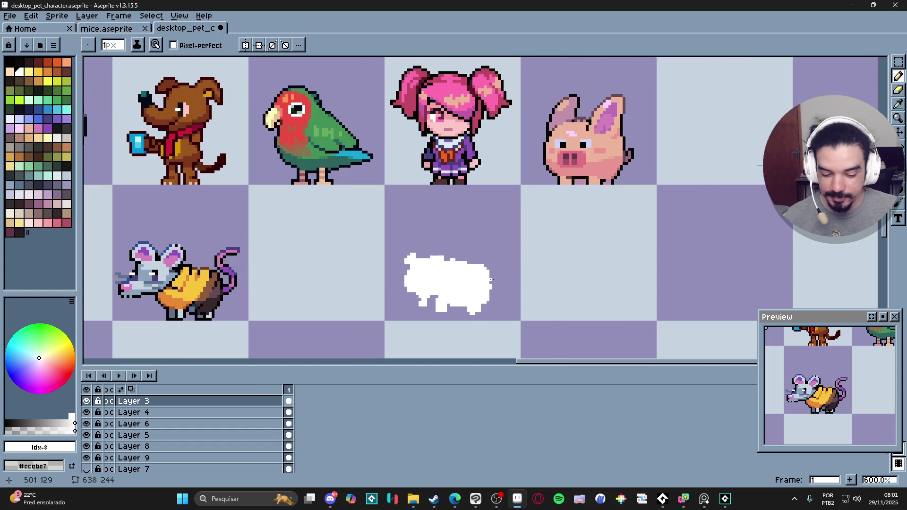
pyautogui.scroll(1, 491, 279)
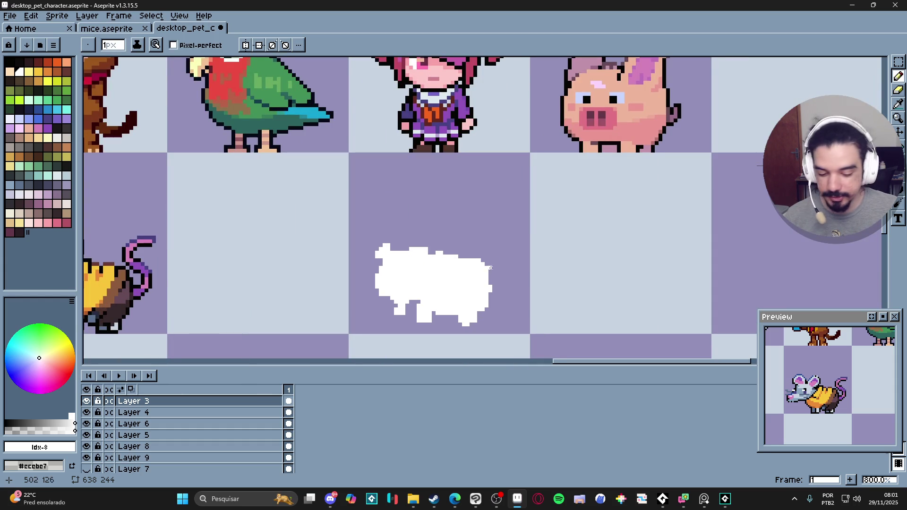
pyautogui.scroll(2, 474, 303)
pyautogui.scroll(-3, 483, 323)
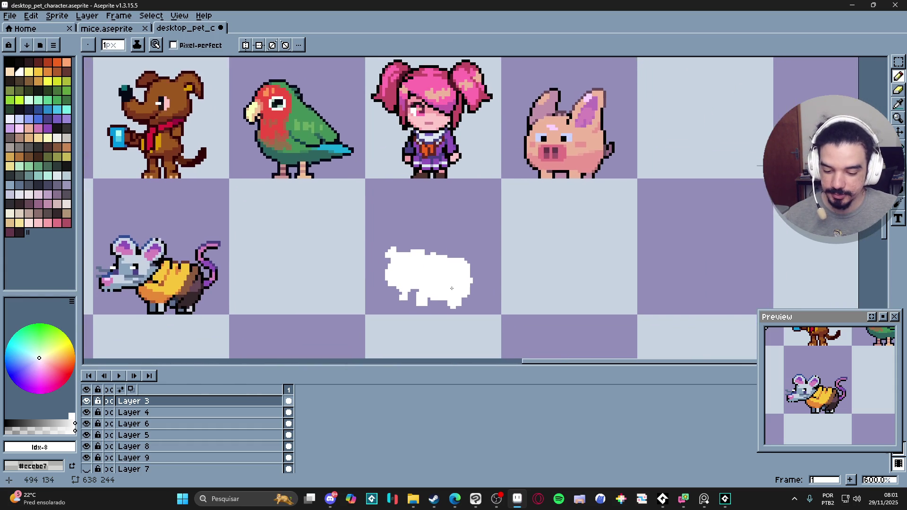
pyautogui.scroll(1, 409, 278)
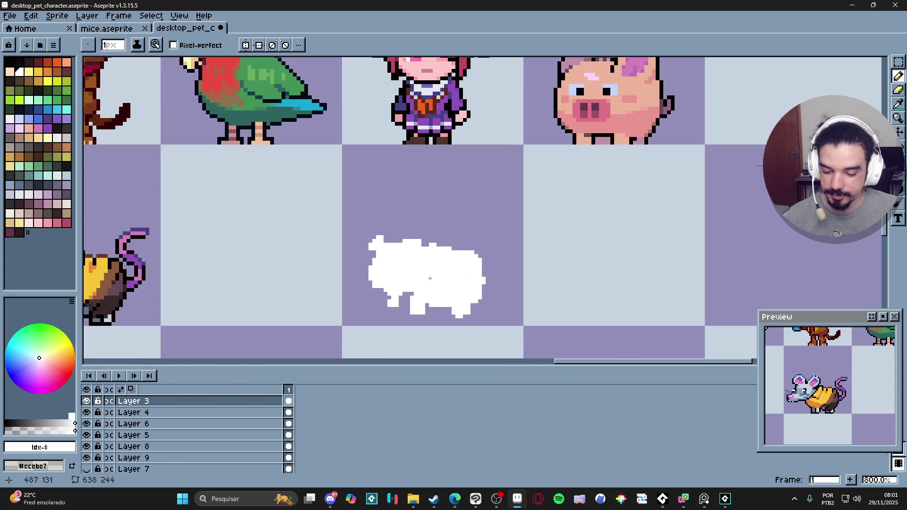
pyautogui.click(66, 167)
# Paint the panda's two dark eye patches, redoing the misplaced left one.
pyautogui.scroll(3, 410, 274)
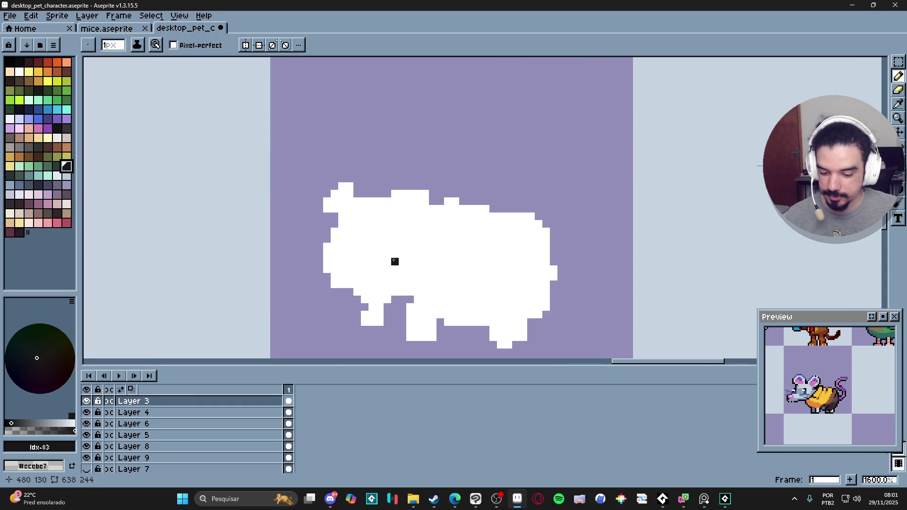
pyautogui.press('+')
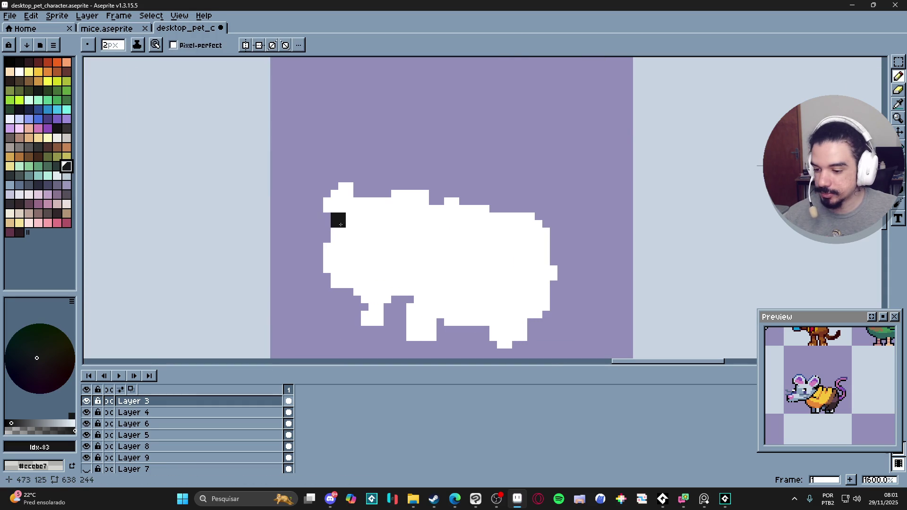
pyautogui.click(9, 176)
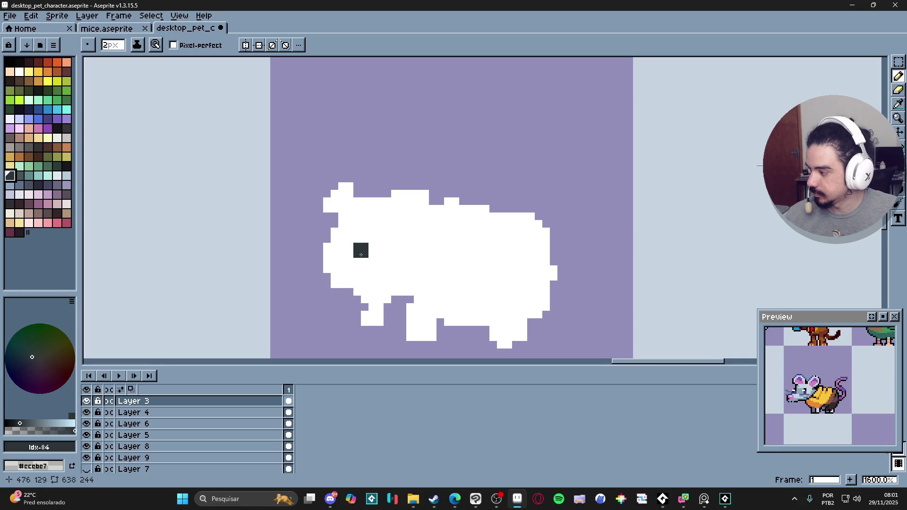
pyautogui.press('-')
pyautogui.moveTo(356, 254); pyautogui.dragTo(364, 254)
pyautogui.press('v')
pyautogui.click(394, 247)
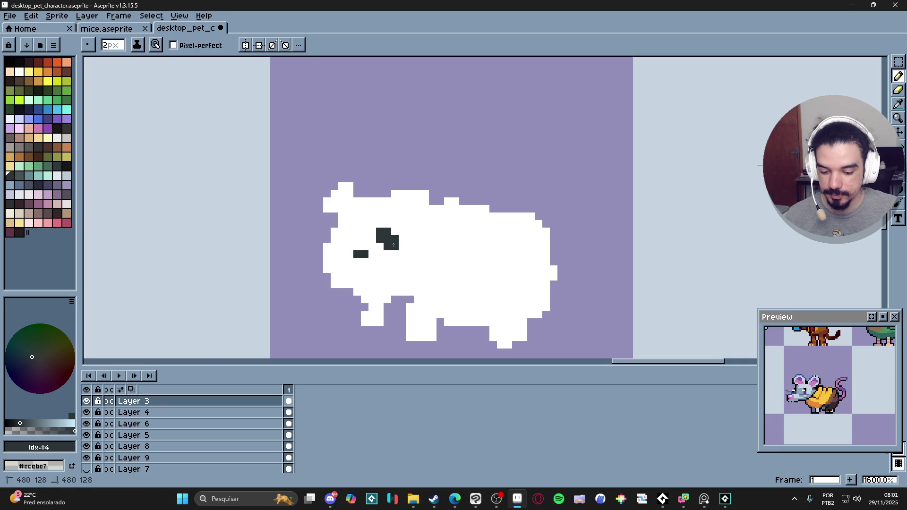
pyautogui.click(356, 233)
pyautogui.hotkey('ctrl', 'z')
pyautogui.click(348, 232)
pyautogui.hotkey('ctrl', 'z')
pyautogui.click(349, 239)
pyautogui.click(348, 248)
pyautogui.hotkey('ctrl', 'z')
pyautogui.click(341, 248)
# Fill the left and right ears dark with a two-pixel brush, enlarging the preview panel.
pyautogui.press('-')
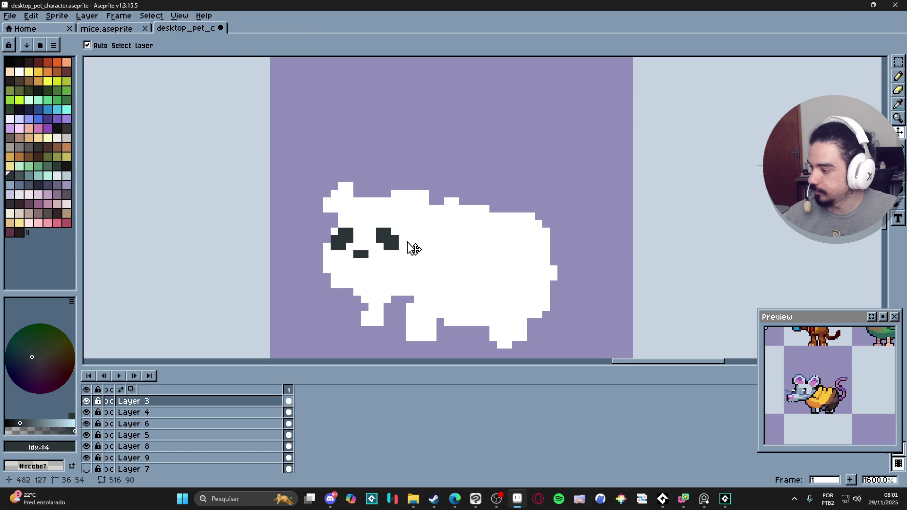
pyautogui.click(357, 193)
pyautogui.hotkey('ctrl', 'z')
pyautogui.press('+')
pyautogui.click(342, 209)
pyautogui.click(348, 200)
pyautogui.click(404, 203)
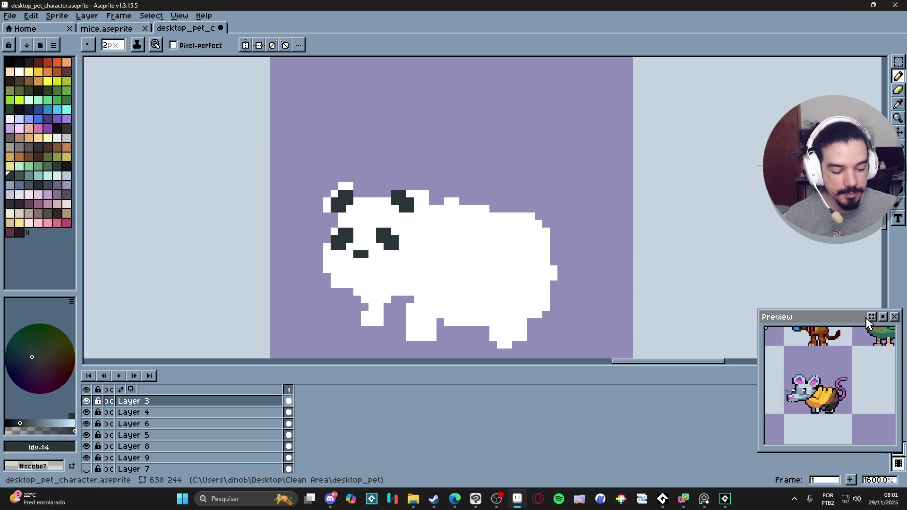
pyautogui.moveTo(824, 311); pyautogui.dragTo(824, 209)
pyautogui.click(408, 197)
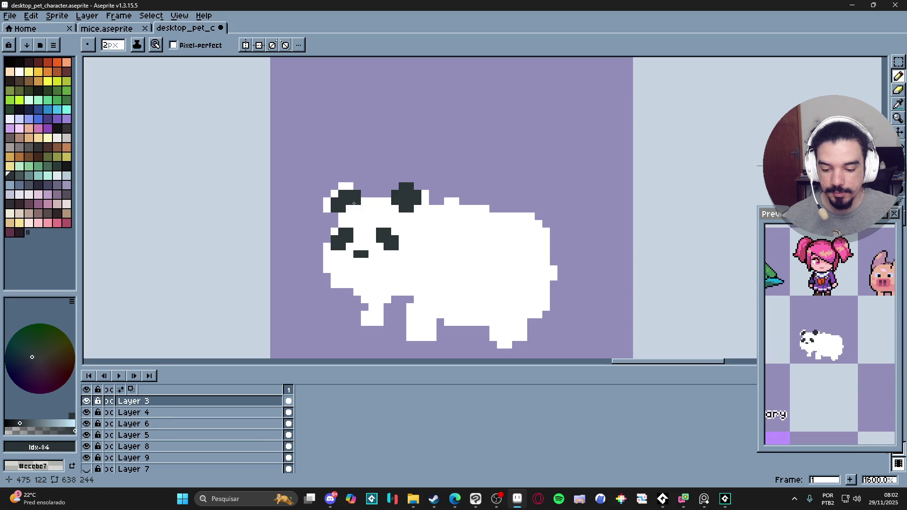
pyautogui.moveTo(347, 196); pyautogui.dragTo(335, 203)
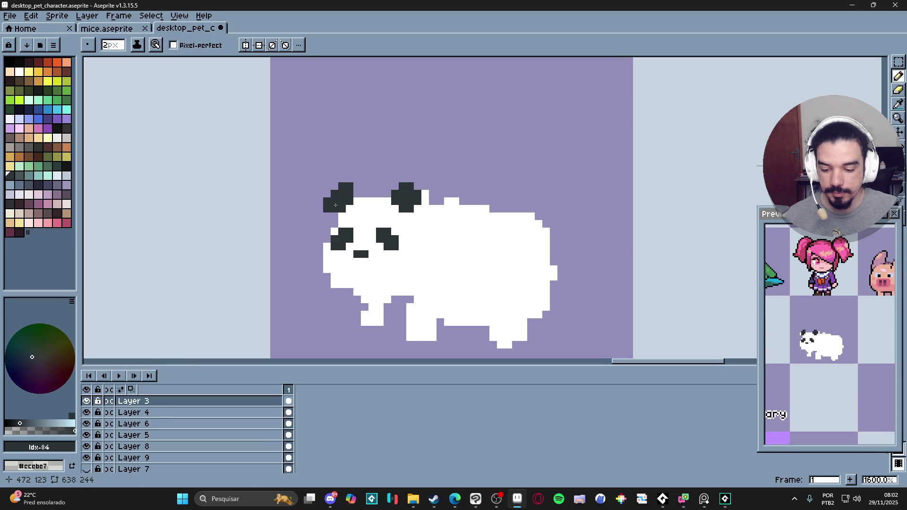
pyautogui.moveTo(394, 270); pyautogui.dragTo(394, 261)
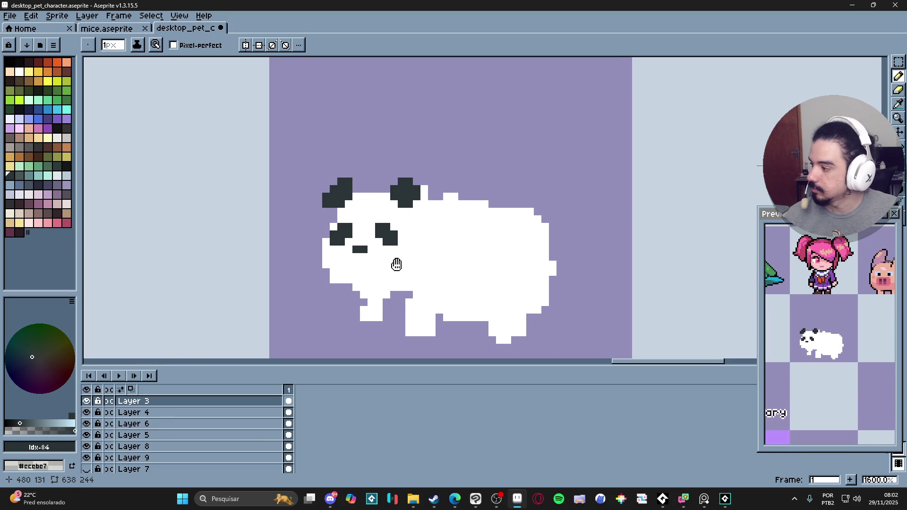
pyautogui.keyDown('alt'); pyautogui.click(336, 261); pyautogui.keyUp('alt')
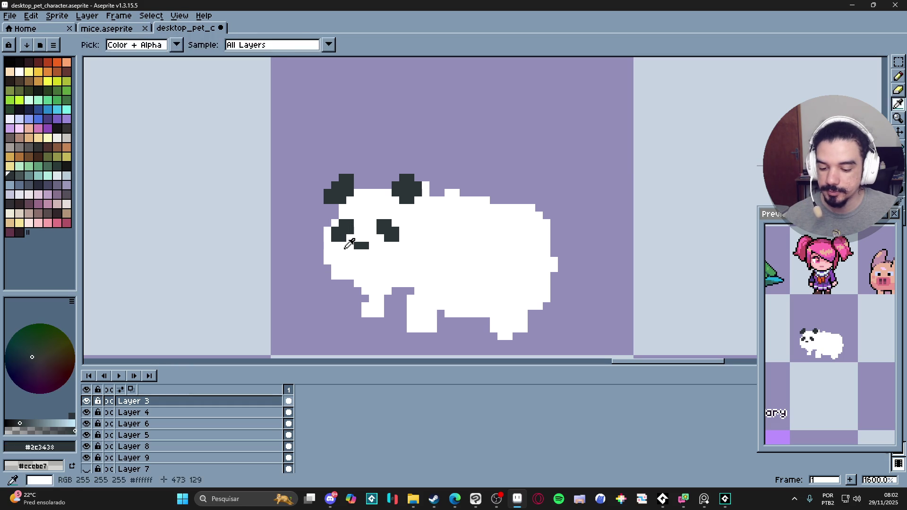
# Draw a light-grey stroke under the panda's mouth.
pyautogui.click(20, 147)
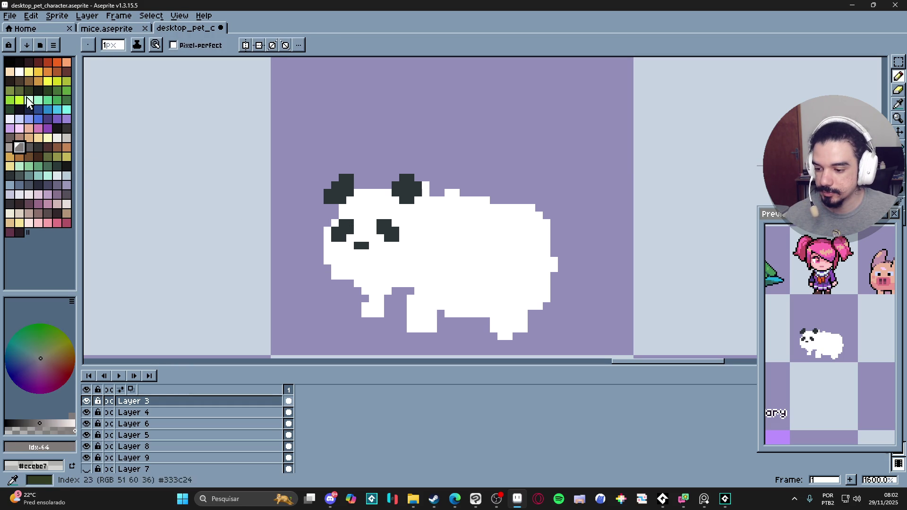
pyautogui.click(60, 179)
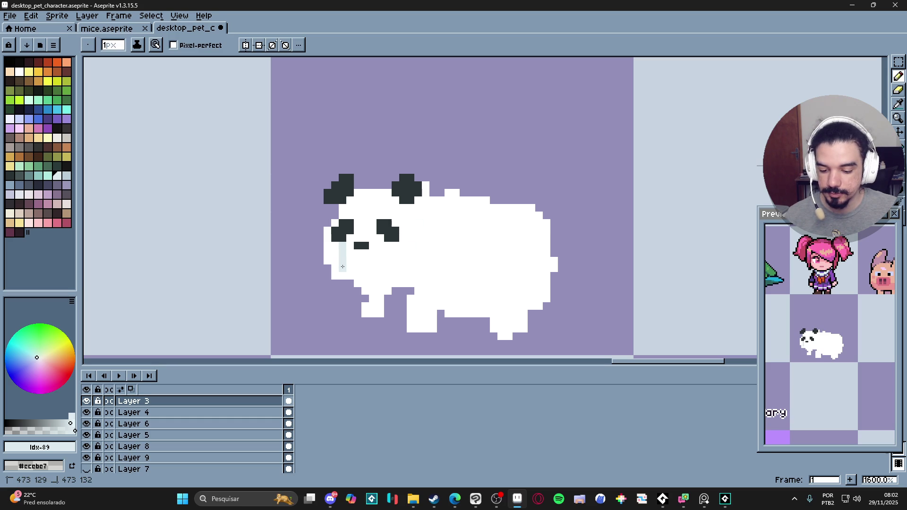
pyautogui.hotkey('ctrl', 'z')
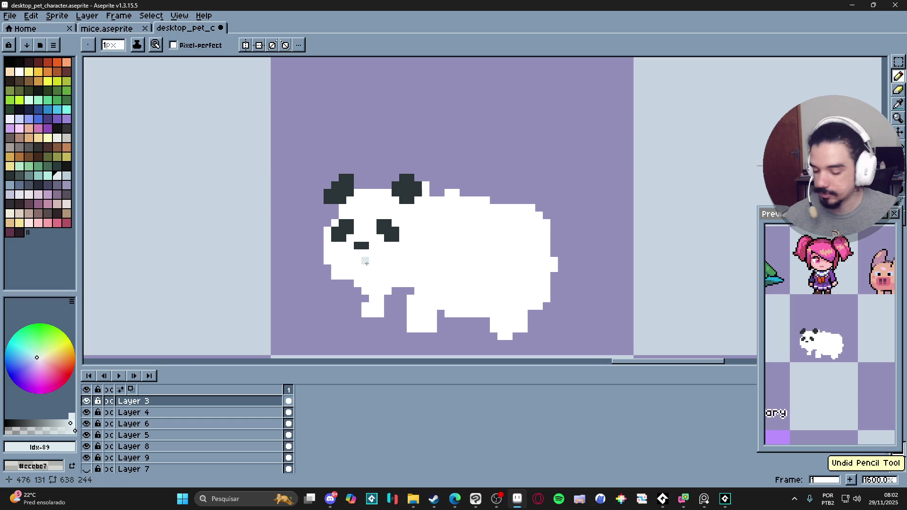
pyautogui.moveTo(357, 259); pyautogui.dragTo(380, 265)
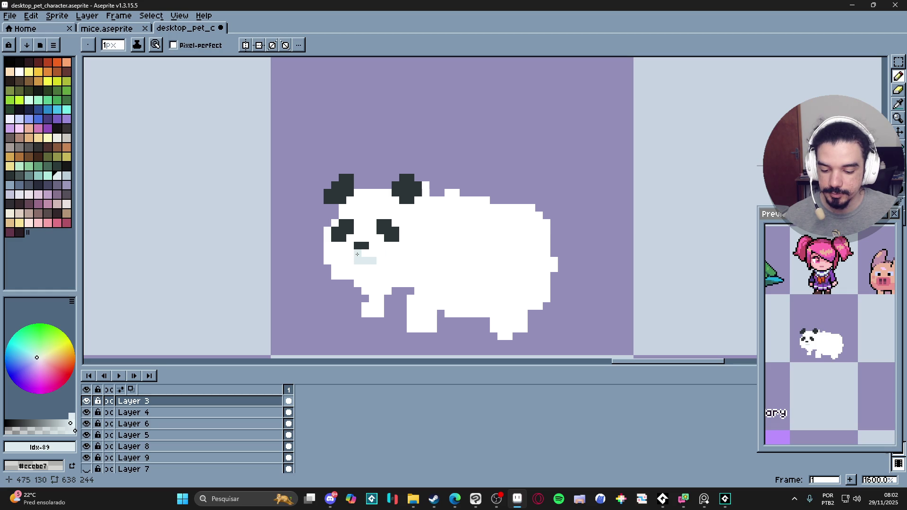
pyautogui.click(350, 261)
# Shade the muzzle under the nose in darker blue-grey and lavender tones.
pyautogui.keyDown('alt'); pyautogui.click(358, 260); pyautogui.keyUp('alt')
pyautogui.click(69, 178)
pyautogui.click(10, 185)
pyautogui.moveTo(358, 254); pyautogui.dragTo(365, 261)
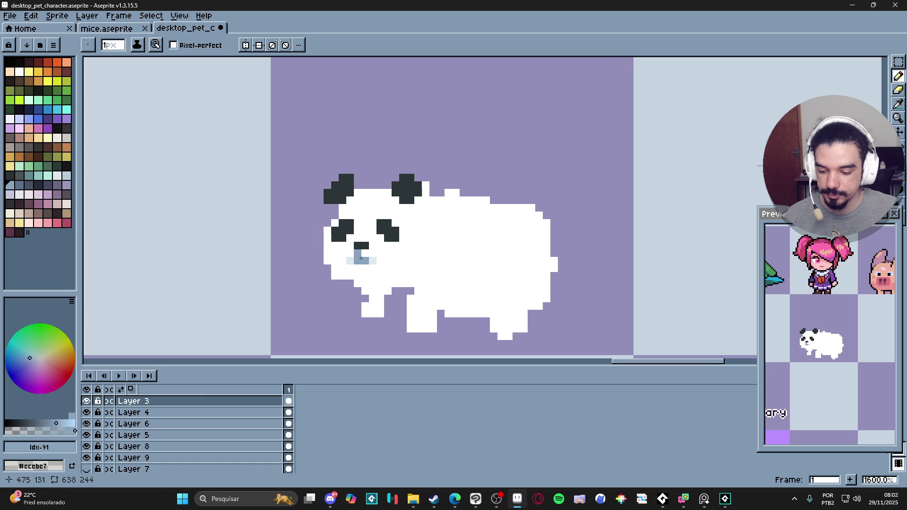
pyautogui.click(68, 184)
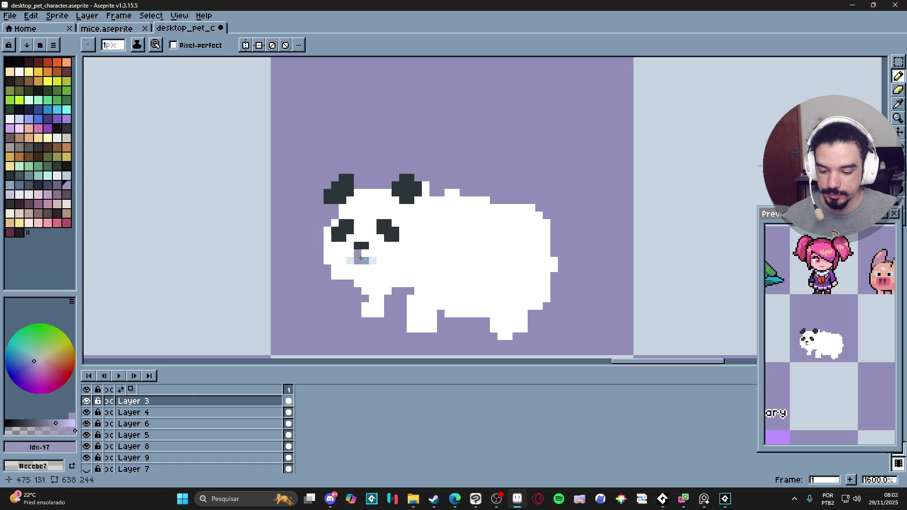
pyautogui.click(10, 176)
pyautogui.click(365, 256)
pyautogui.click(10, 185)
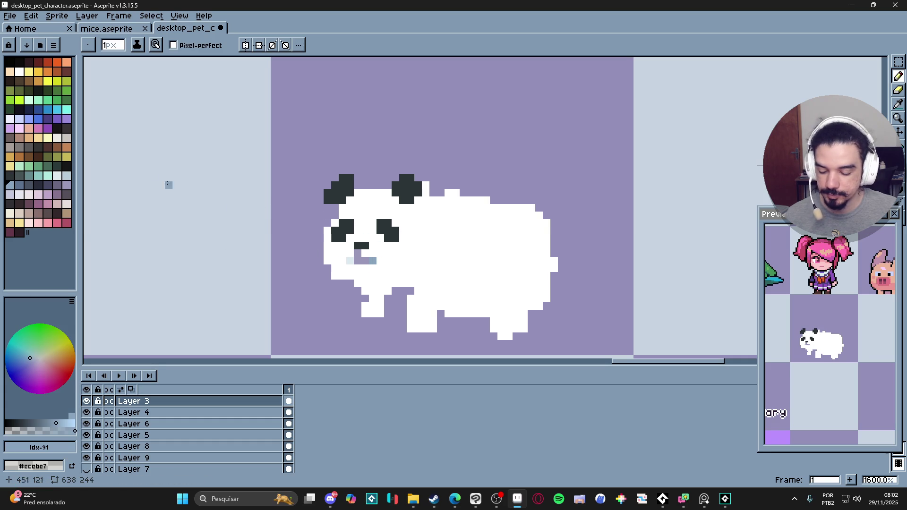
pyautogui.click(67, 185)
pyautogui.click(372, 261)
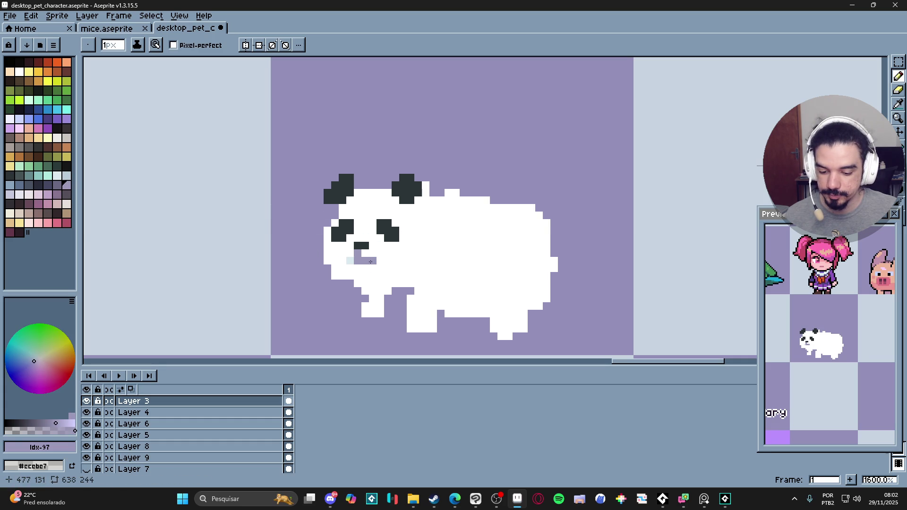
pyautogui.click(9, 194)
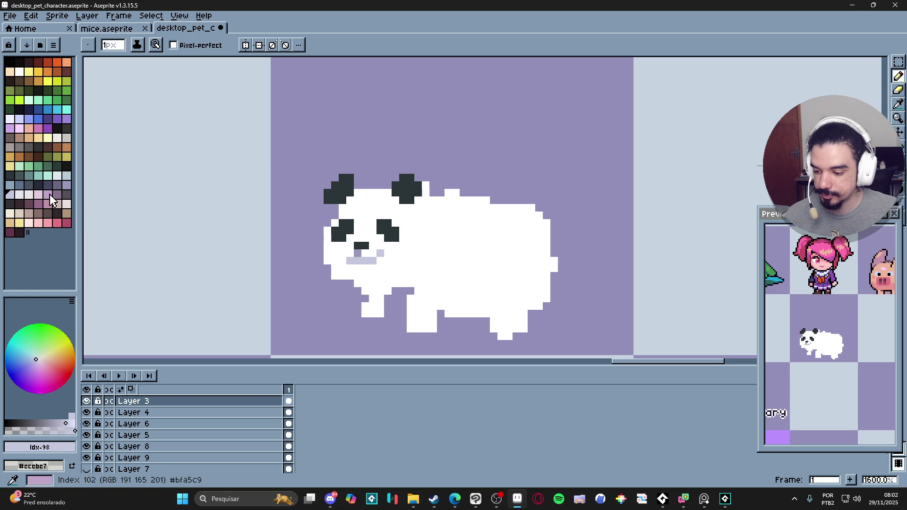
pyautogui.click(19, 194)
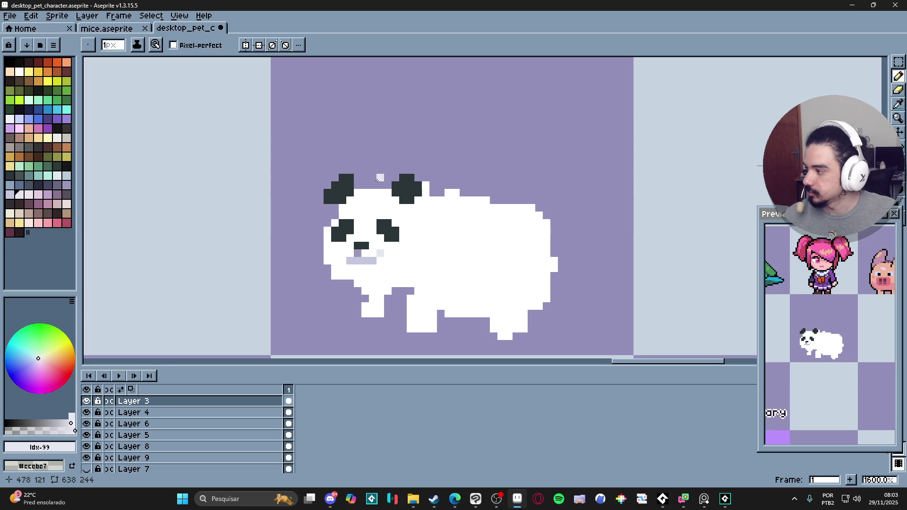
# Paint a blue-grey outline down the face's left edge below the ear.
pyautogui.keyDown('alt'); pyautogui.click(350, 208); pyautogui.keyUp('alt')
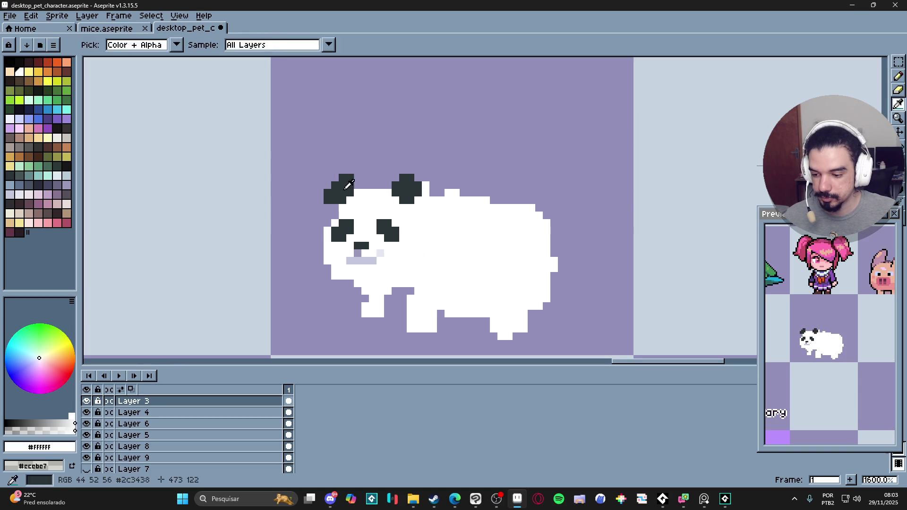
pyautogui.keyDown('alt'); pyautogui.click(344, 188); pyautogui.keyUp('alt')
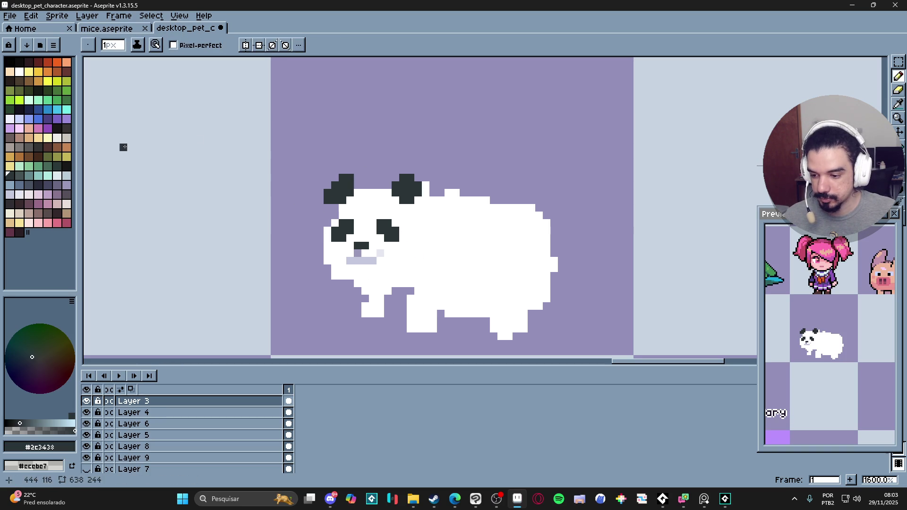
pyautogui.click(28, 185)
pyautogui.moveTo(335, 208)
pyautogui.mouseDown()
pyautogui.moveTo(320, 264)
pyautogui.moveTo(335, 276)
pyautogui.moveTo(360, 275)
pyautogui.moveTo(361, 290)
pyautogui.mouseUp()
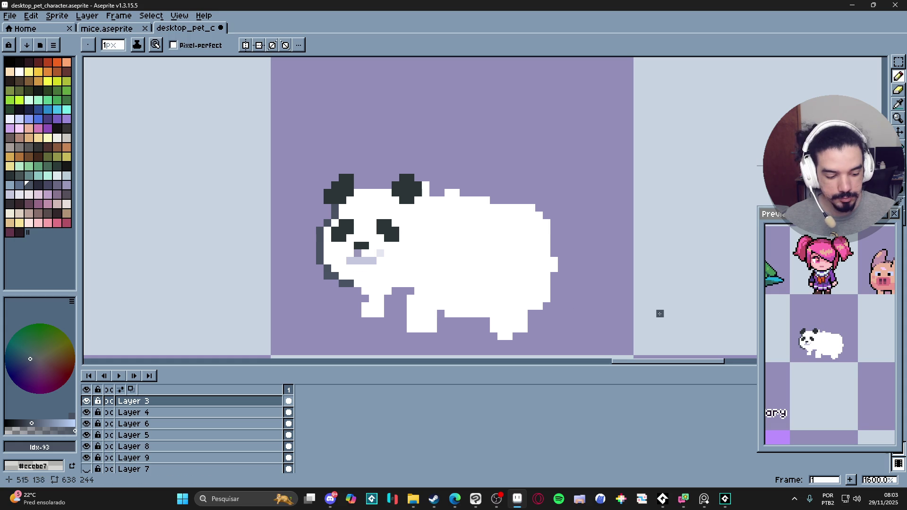
# Select the right part of the panda's body with the Rectangular Marquee and delete it.
pyautogui.scroll(1, 841, 336)
pyautogui.scroll(-5, 471, 298)
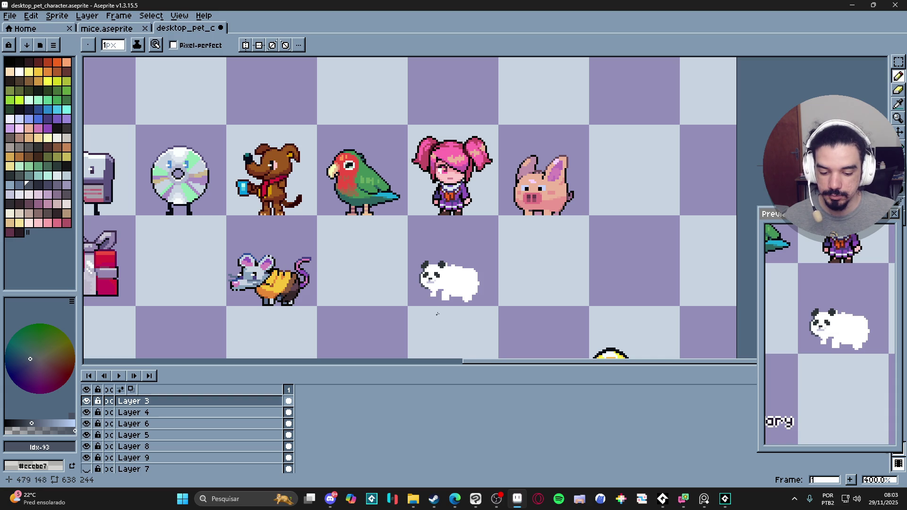
pyautogui.scroll(-1, 447, 288)
pyautogui.scroll(3, 449, 283)
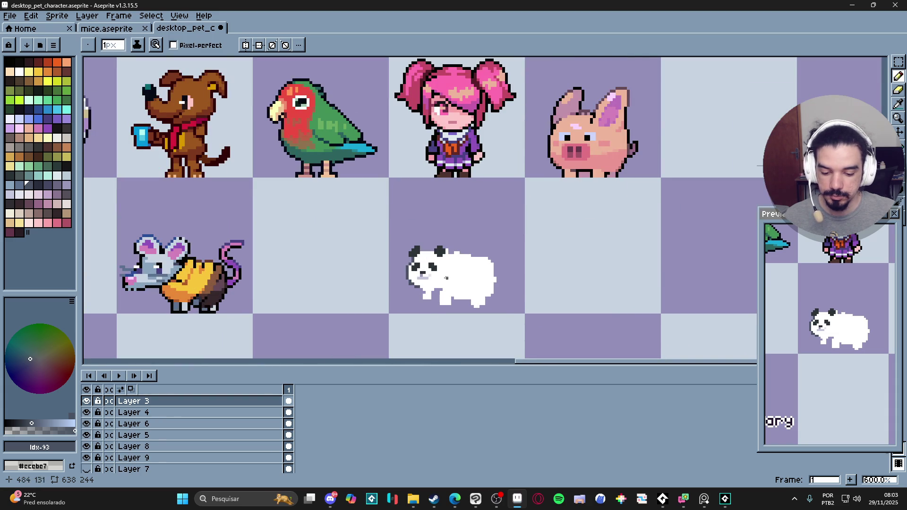
pyautogui.press('v')
pyautogui.press('w')
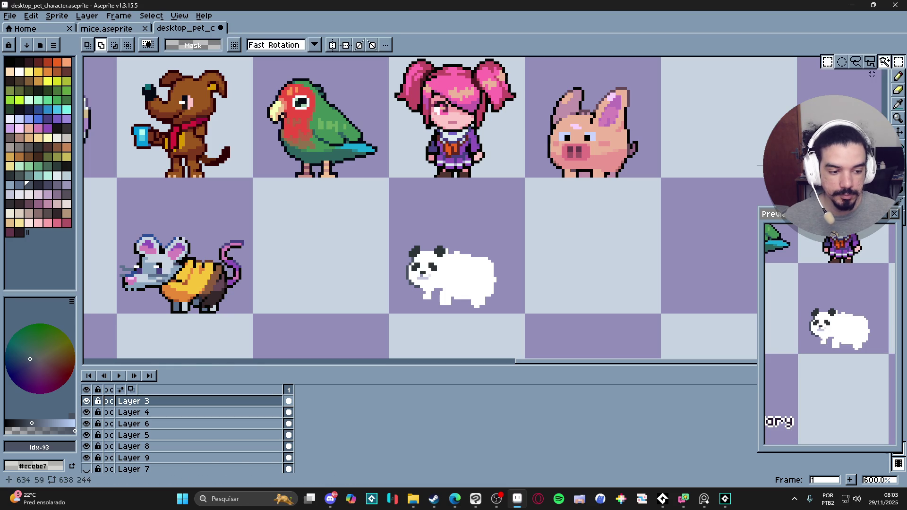
pyautogui.press('m')
pyautogui.moveTo(520, 251); pyautogui.dragTo(455, 335)
pyautogui.press('Delete')
# Delete the legs and bottom-right corner, leaving only the panda's head.
pyautogui.scroll(3, 414, 333)
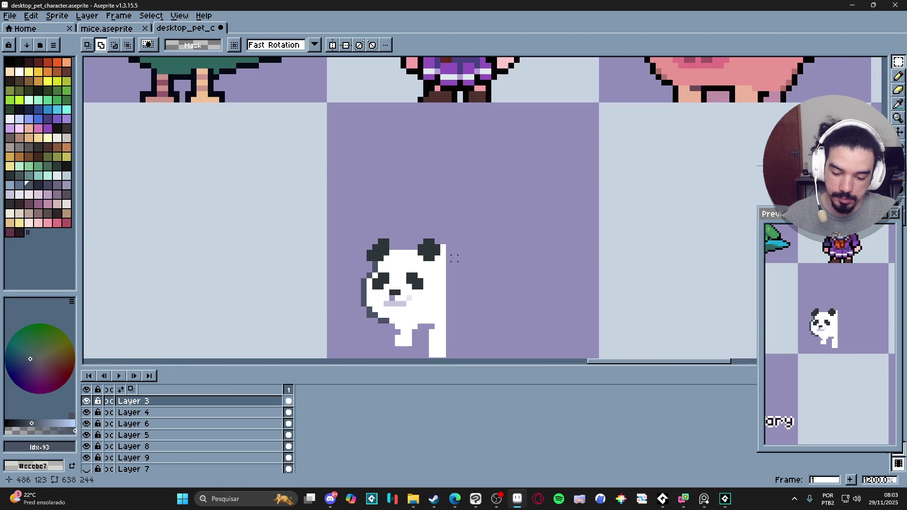
pyautogui.moveTo(387, 332); pyautogui.dragTo(454, 355)
pyautogui.press('Delete')
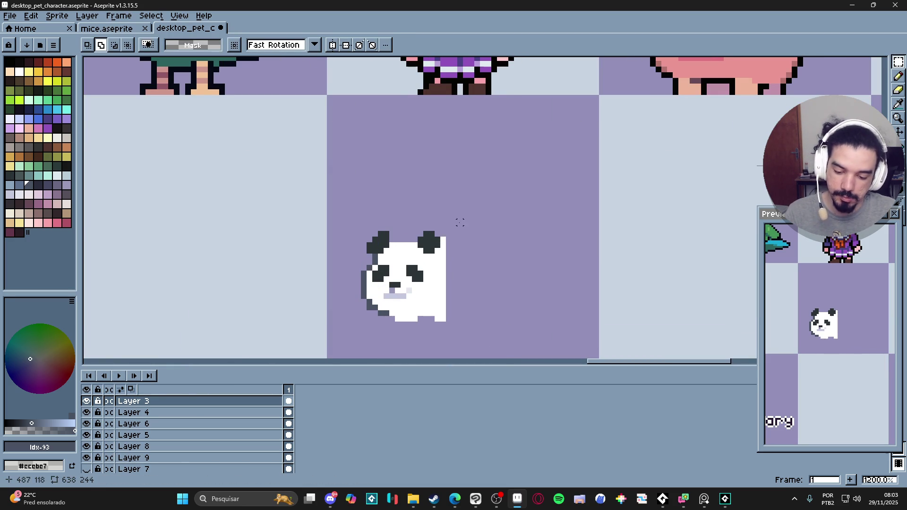
pyautogui.moveTo(427, 298); pyautogui.dragTo(461, 320)
pyautogui.press('Delete')
pyautogui.scroll(-2, 426, 309)
pyautogui.scroll(-1, 425, 307)
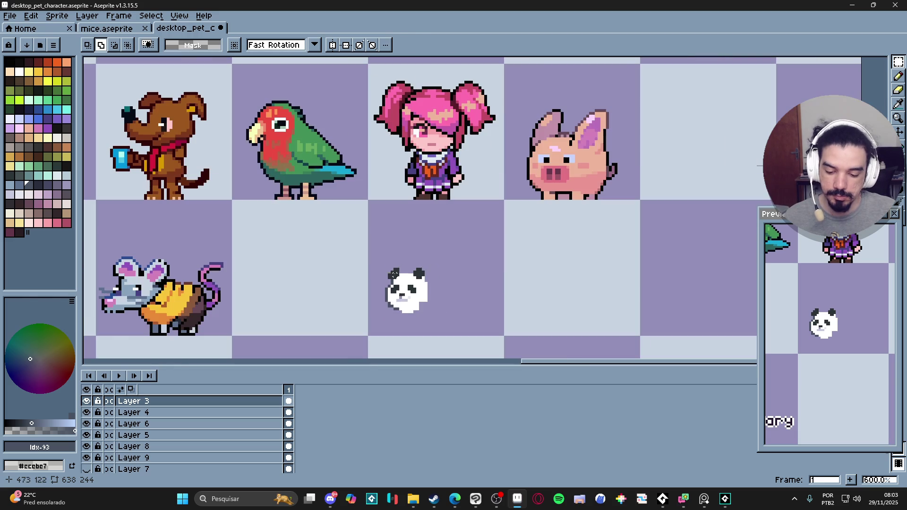
pyautogui.moveTo(386, 269); pyautogui.dragTo(448, 320)
pyautogui.press('v')
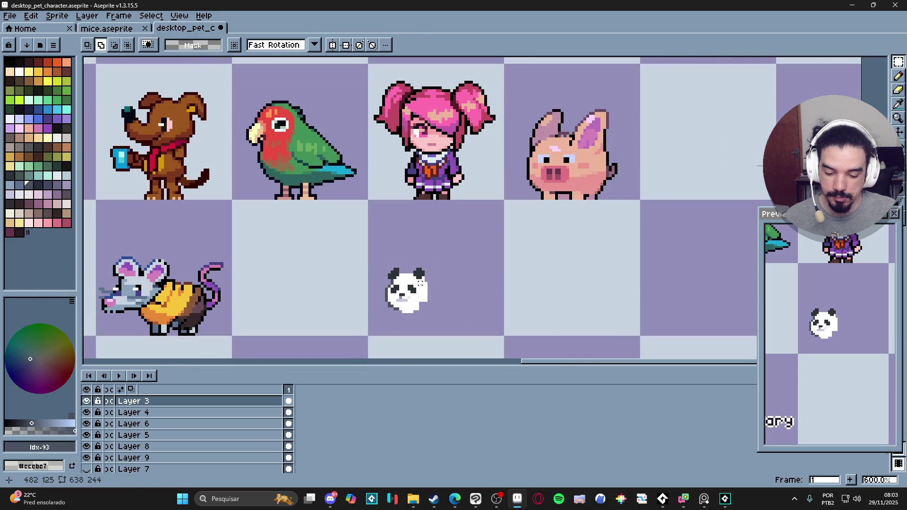
pyautogui.click(898, 62)
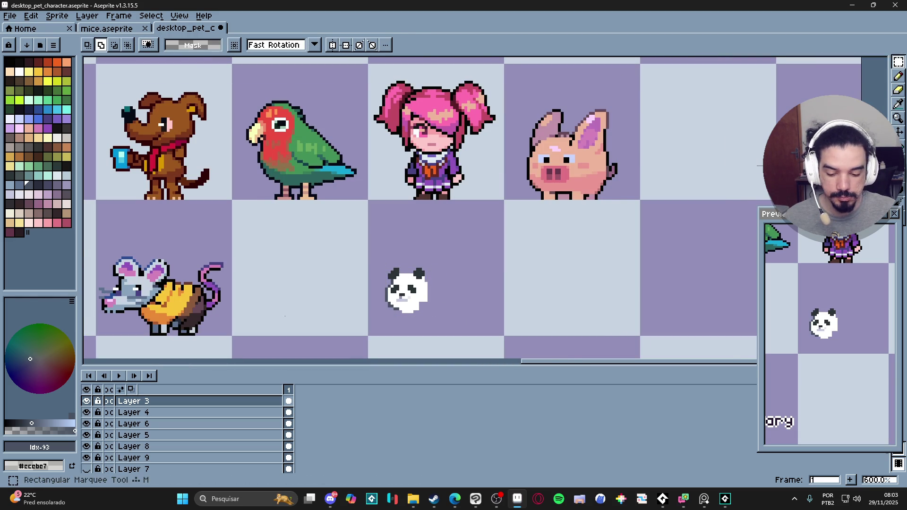
# Select the panda head with the Rectangular Marquee after undoing two misplaced selections.
pyautogui.scroll(1, 365, 292)
pyautogui.scroll(-1, 373, 269)
pyautogui.moveTo(371, 228); pyautogui.dragTo(447, 317)
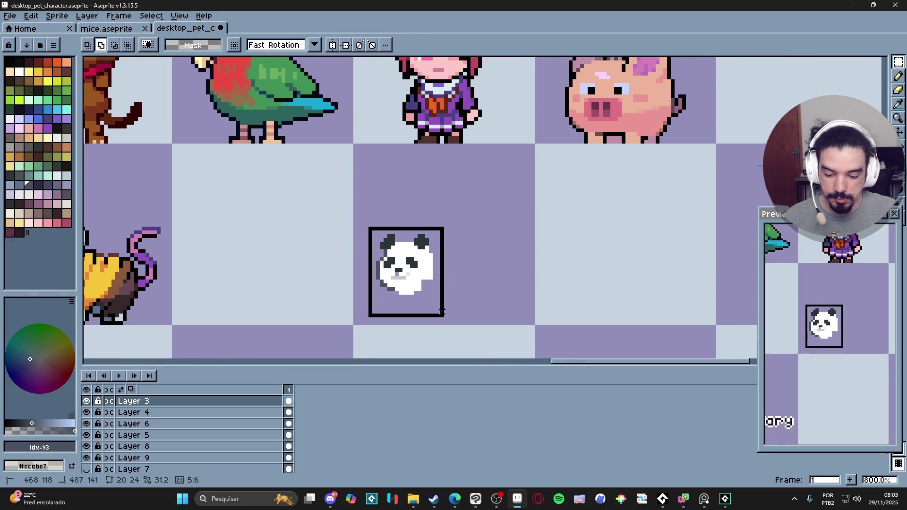
pyautogui.hotkey('ctrl', 'z')
pyautogui.moveTo(370, 220); pyautogui.dragTo(448, 314)
pyautogui.hotkey('ctrl', 'z')
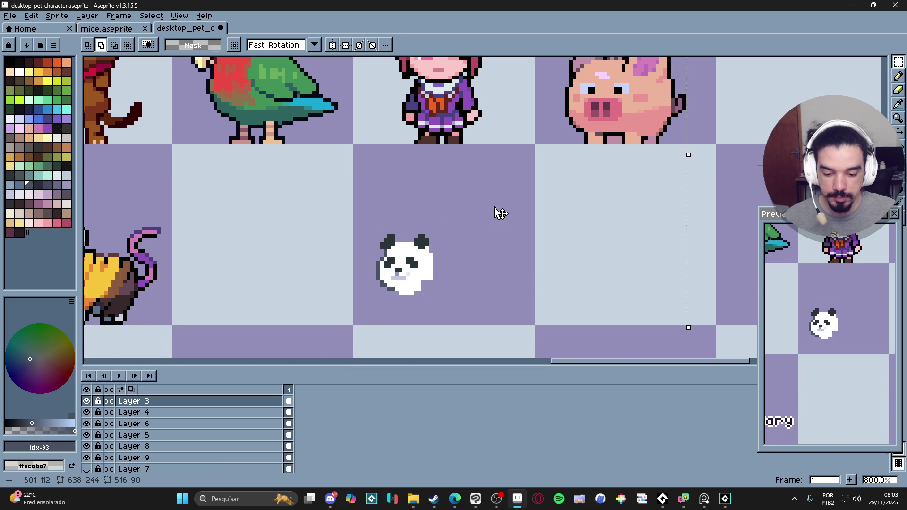
pyautogui.scroll(-3, 468, 234)
pyautogui.press('v')
pyautogui.hotkey('ctrl', 'd')
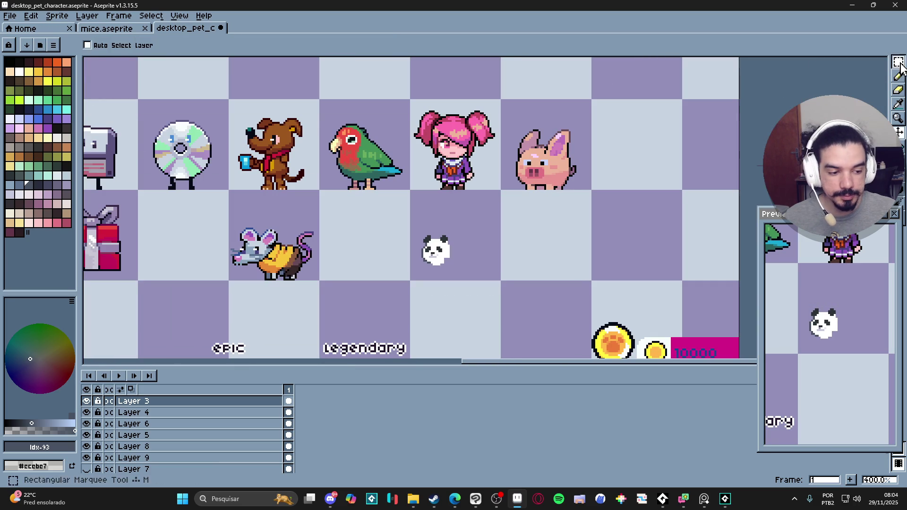
pyautogui.press('m')
pyautogui.scroll(1, 428, 240)
pyautogui.moveTo(411, 229); pyautogui.dragTo(464, 281)
# Scale the head up to about 155%, shift it lower-left in its cell, and commit.
pyautogui.moveTo(467, 225)
pyautogui.mouseDown()
pyautogui.moveTo(487, 222)
pyautogui.moveTo(502, 202)
pyautogui.mouseUp()
pyautogui.moveTo(472, 233); pyautogui.dragTo(452, 254)
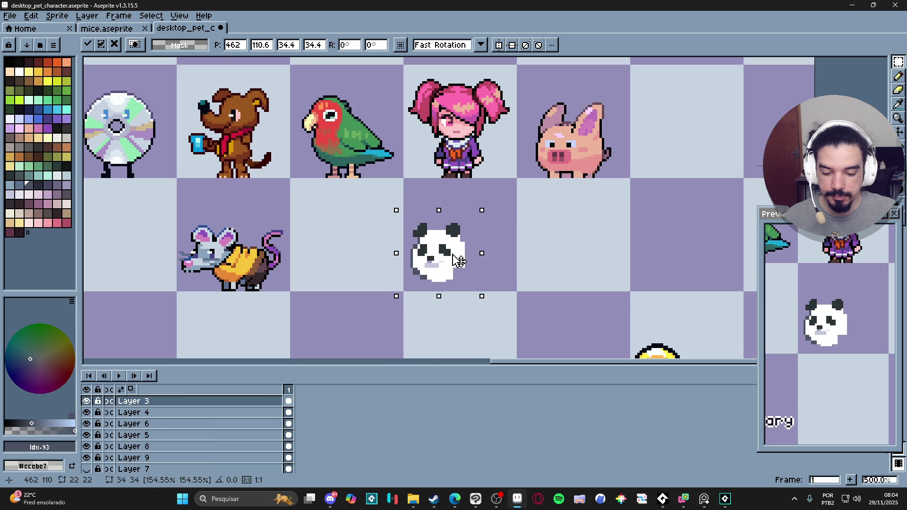
pyautogui.press('Return')
pyautogui.scroll(4, 456, 259)
pyautogui.keyDown('alt'); pyautogui.click(415, 278); pyautogui.keyUp('alt')
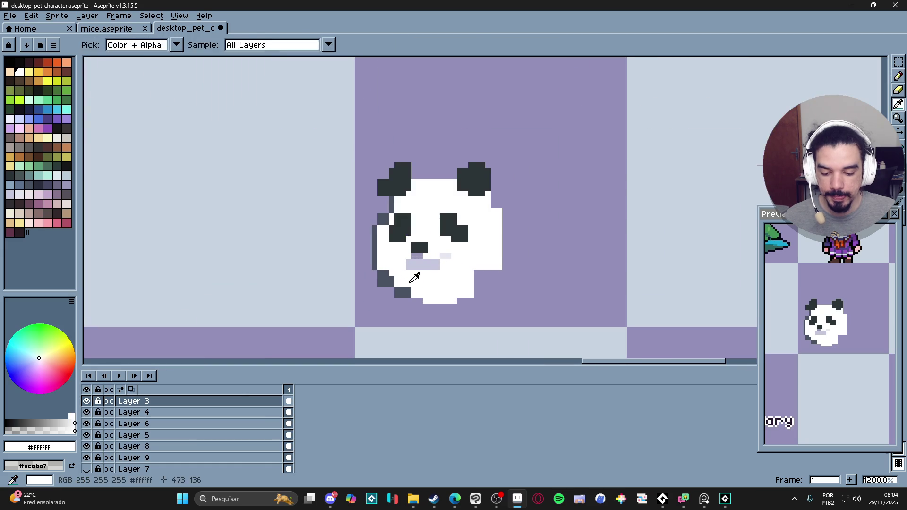
# Clean up stray pixels along the head's lower-left edge with pencil and a 1–2 px eraser.
pyautogui.click(385, 279)
pyautogui.press('e')
pyautogui.click(383, 287)
pyautogui.keyDown('alt'); pyautogui.click(397, 290); pyautogui.keyUp('alt')
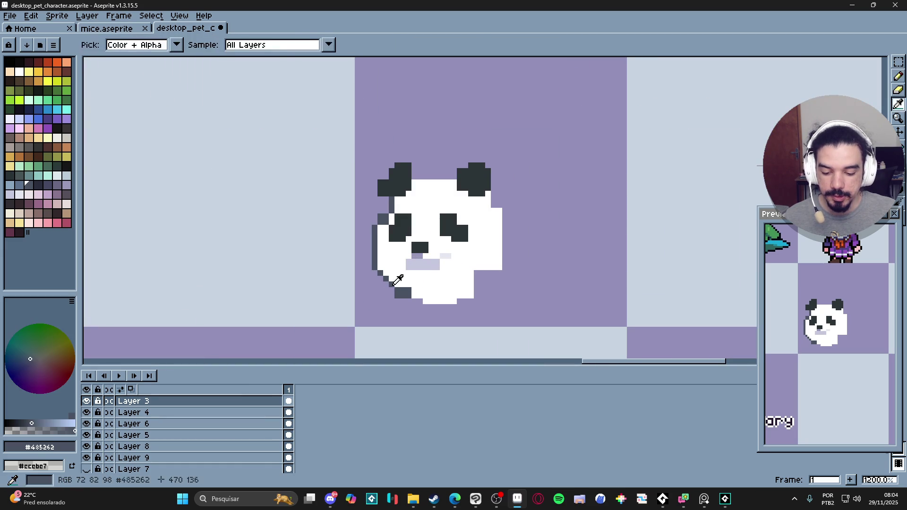
pyautogui.press('-')
pyautogui.press('+')
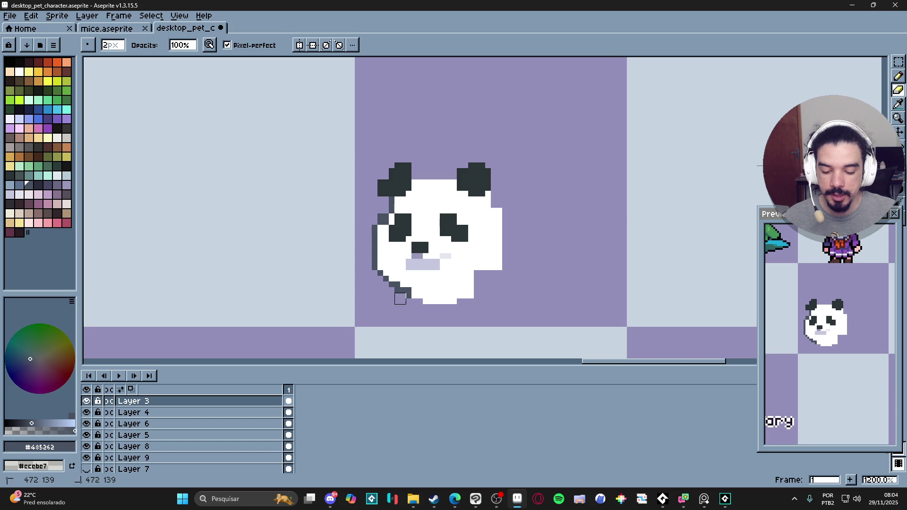
pyautogui.press('b')
pyautogui.press('e')
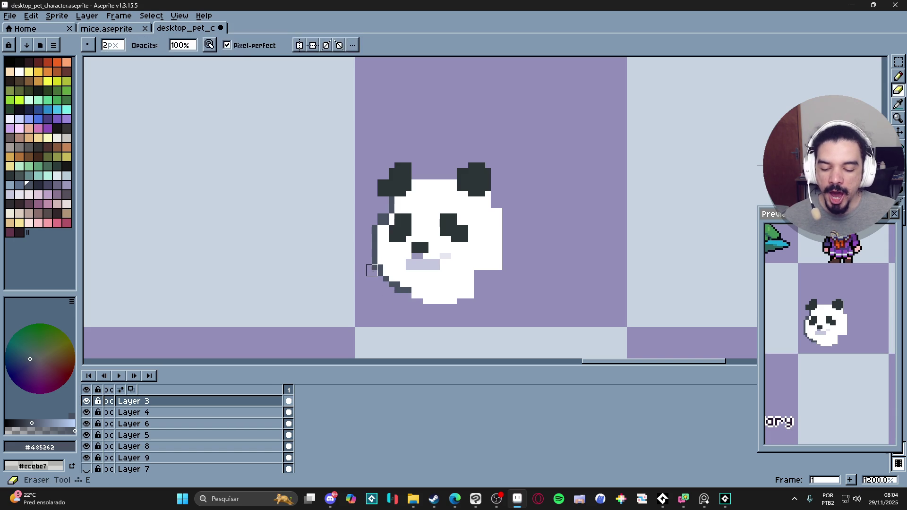
pyautogui.keyDown('alt'); pyautogui.click(384, 231); pyautogui.keyUp('alt')
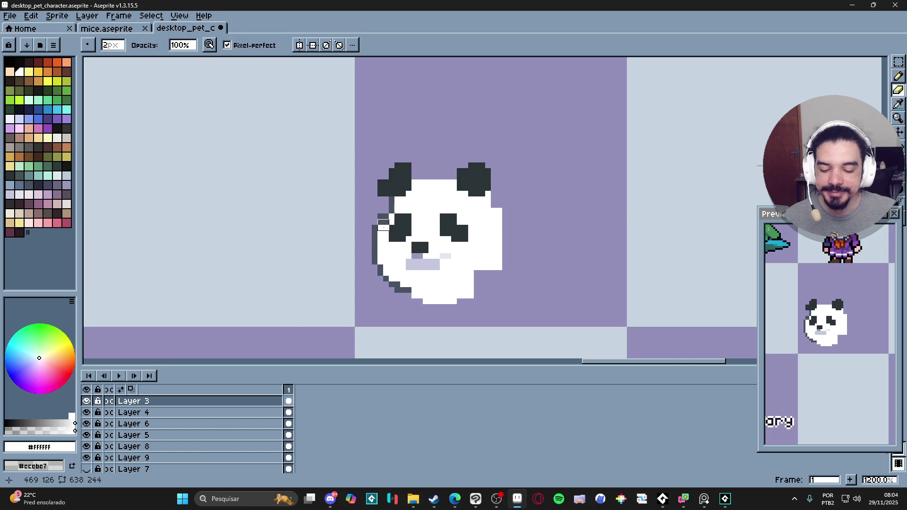
pyautogui.keyDown('alt'); pyautogui.click(384, 221); pyautogui.keyUp('alt')
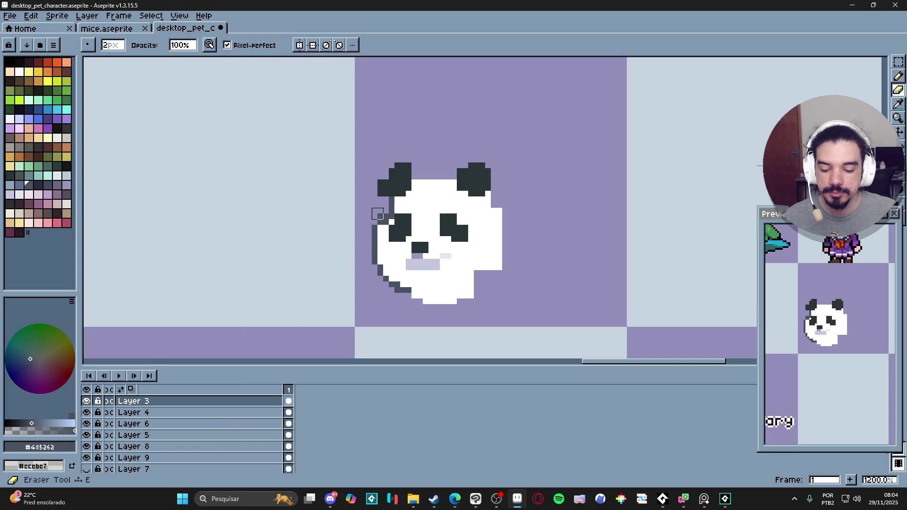
pyautogui.press('b')
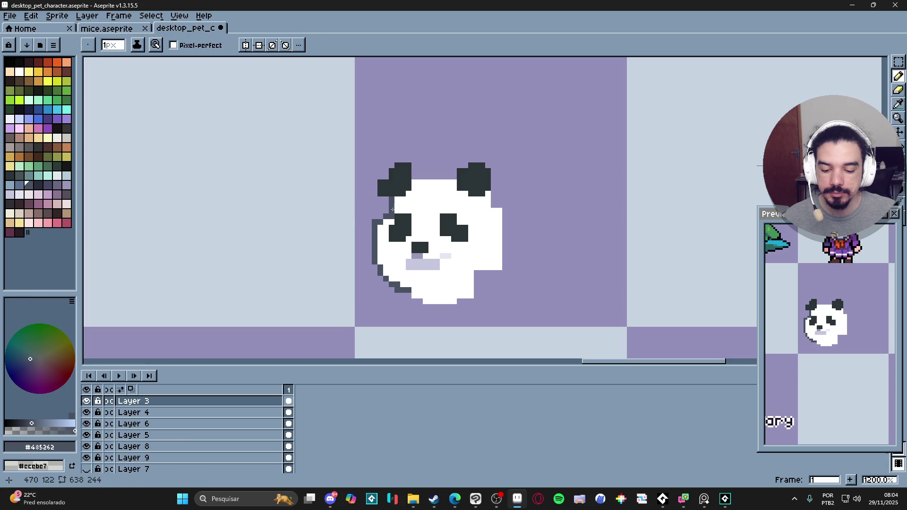
# Move the lavender shading pixels below the nose lower.
pyautogui.keyDown('alt'); pyautogui.click(397, 211); pyautogui.keyUp('alt')
pyautogui.scroll(-2, 401, 254)
pyautogui.scroll(1, 401, 254)
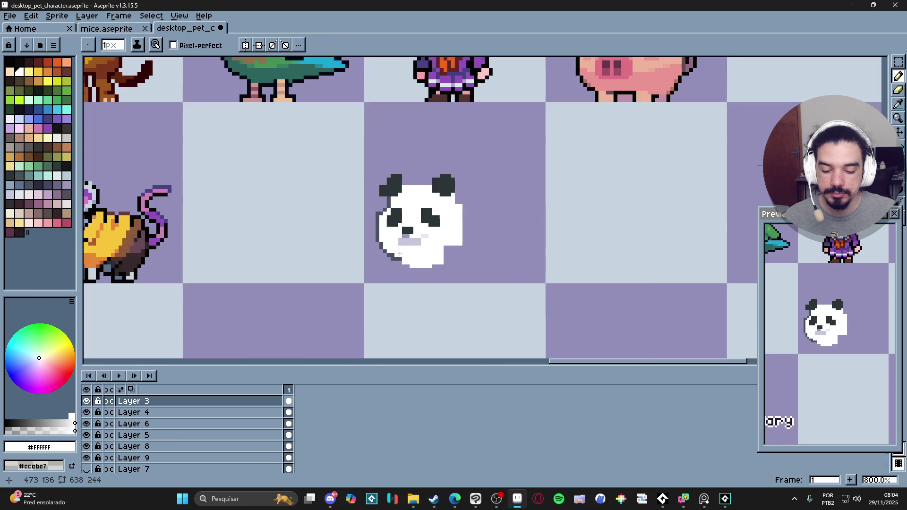
pyautogui.keyDown('alt'); pyautogui.click(401, 243); pyautogui.keyUp('alt')
pyautogui.scroll(4, 367, 280)
pyautogui.keyDown('alt'); pyautogui.click(367, 280); pyautogui.keyUp('alt')
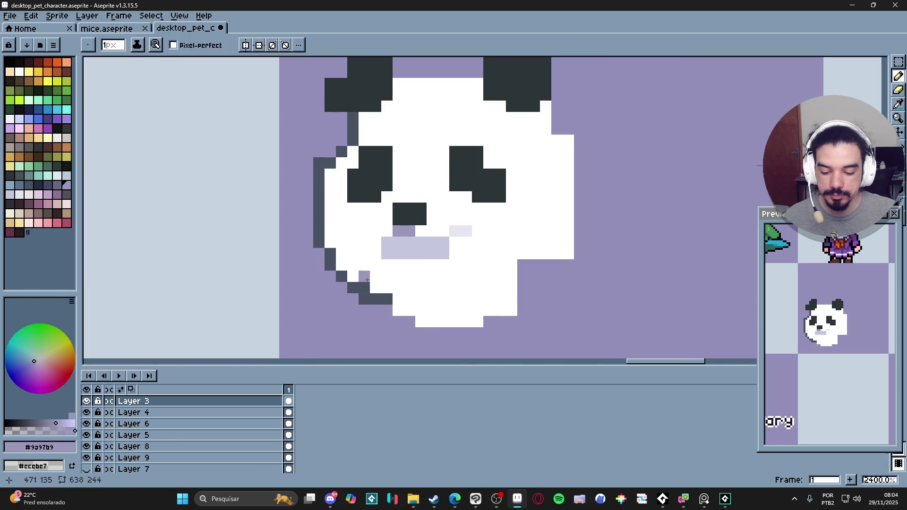
pyautogui.click(366, 286)
pyautogui.keyDown('alt'); pyautogui.click(370, 274); pyautogui.keyUp('alt')
pyautogui.click(370, 274)
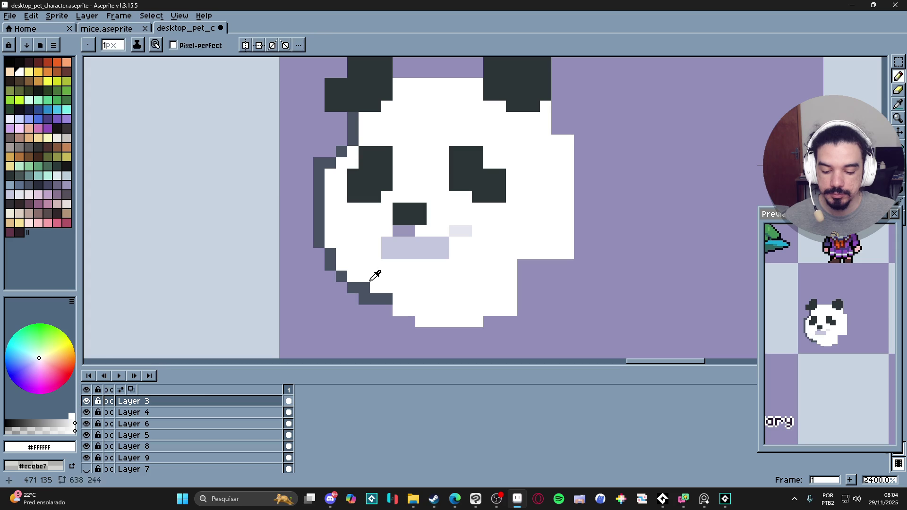
pyautogui.keyDown('alt'); pyautogui.click(404, 231); pyautogui.keyUp('alt')
# Add #485262 outline pixels along the bottom of the panda head.
pyautogui.keyDown('alt'); pyautogui.click(378, 299); pyautogui.keyUp('alt')
pyautogui.click(399, 299)
pyautogui.click(409, 299)
pyautogui.scroll(-1, 403, 284)
pyautogui.moveTo(402, 285); pyautogui.dragTo(389, 266)
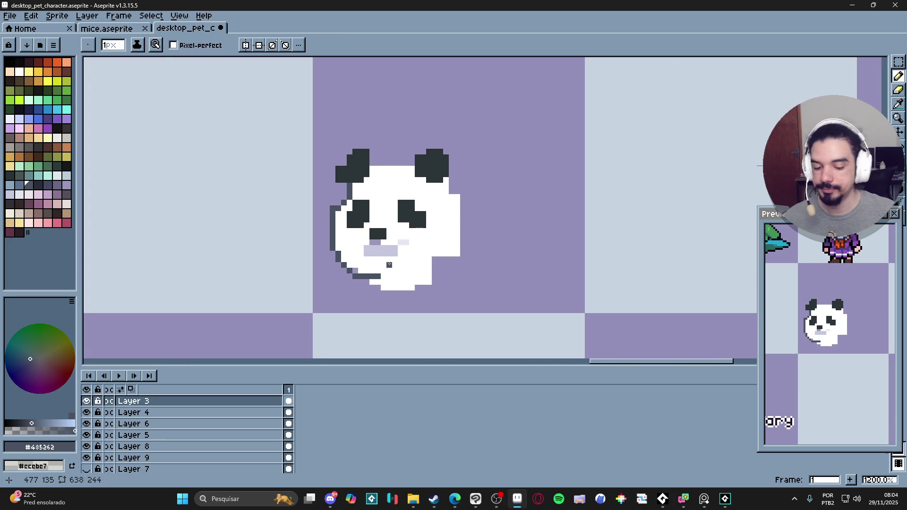
pyautogui.scroll(-2, 359, 272)
pyautogui.scroll(2, 330, 213)
# Add a black pixel at the left ear's edge and tidy the lower-left cheek outline.
pyautogui.keyDown('alt'); pyautogui.click(343, 210); pyautogui.keyUp('alt')
pyautogui.click(323, 207)
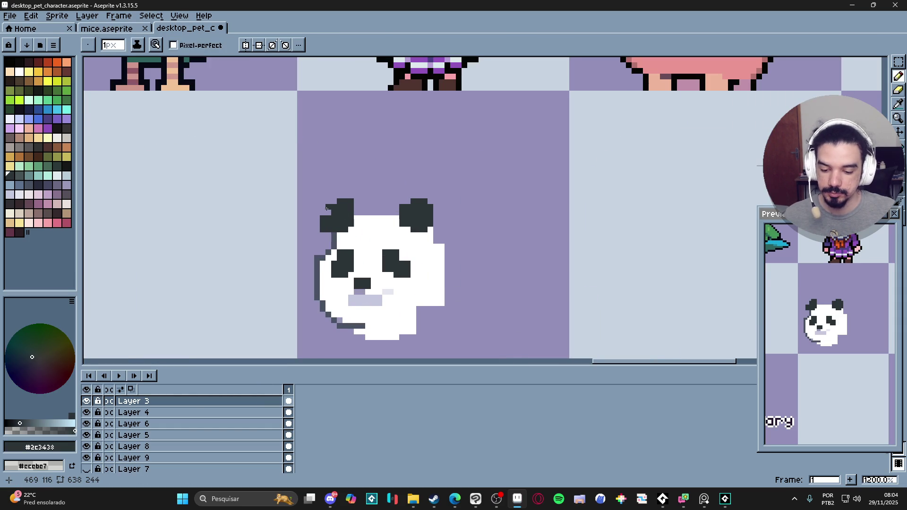
pyautogui.moveTo(327, 210)
pyautogui.mouseDown()
pyautogui.moveTo(311, 210)
pyautogui.moveTo(311, 158)
pyautogui.mouseUp()
pyautogui.press('e')
pyautogui.click(339, 276)
pyautogui.hotkey('ctrl', 'z')
# Erase the chin's bottom white row and carve a staircase into the lower-right cheek.
pyautogui.moveTo(352, 288)
pyautogui.mouseDown()
pyautogui.moveTo(417, 279)
pyautogui.moveTo(411, 259)
pyautogui.moveTo(419, 255)
pyautogui.moveTo(388, 272)
pyautogui.mouseUp()
pyautogui.keyDown('alt'); pyautogui.click(394, 253); pyautogui.keyUp('alt')
pyautogui.press('b')
pyautogui.press('e')
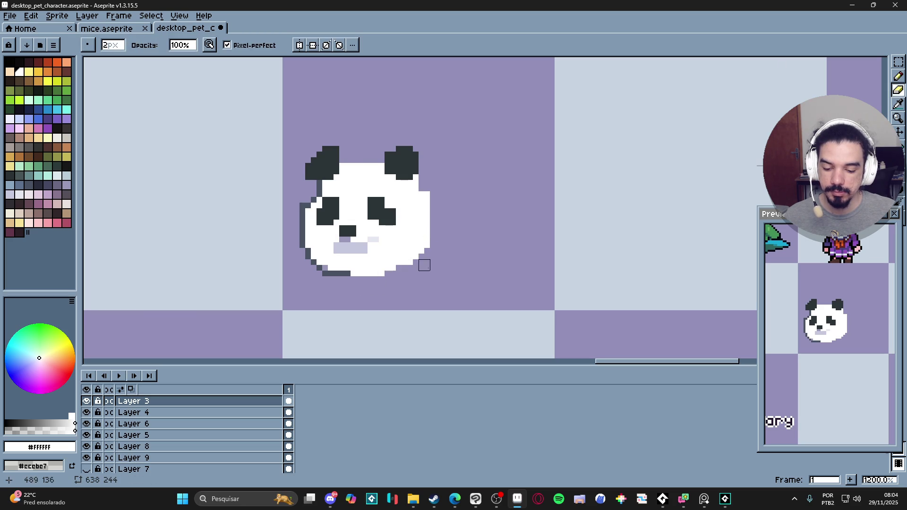
pyautogui.moveTo(424, 254); pyautogui.dragTo(412, 265)
# Draw the grey outline along the crown of the head.
pyautogui.press('b')
pyautogui.keyDown('alt'); pyautogui.click(349, 275); pyautogui.keyUp('alt')
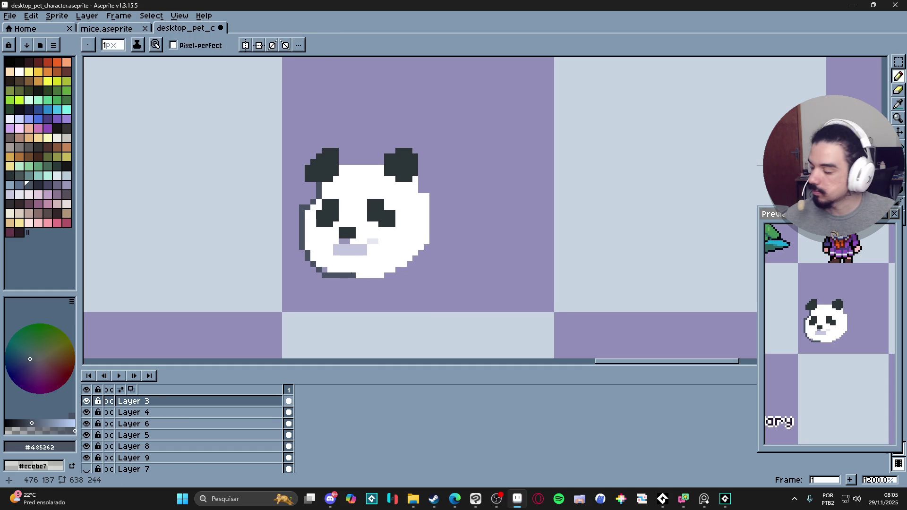
pyautogui.scroll(1, 354, 152)
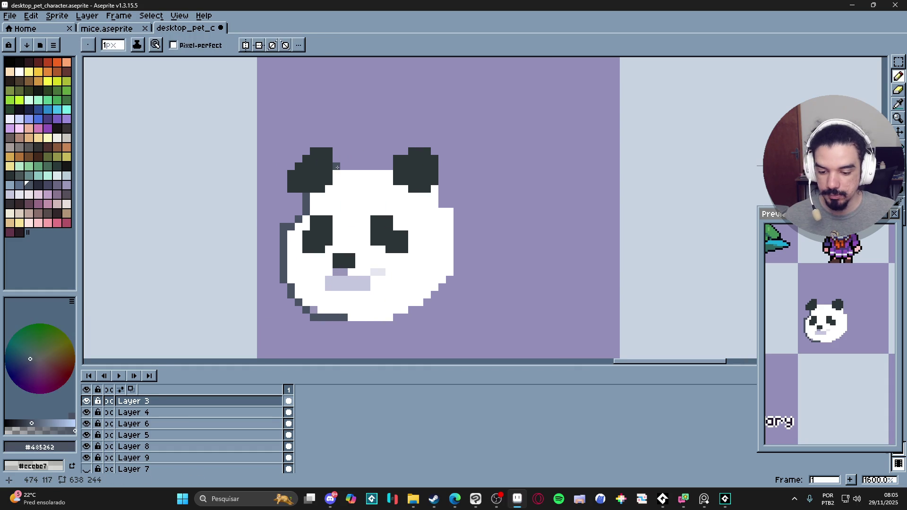
pyautogui.moveTo(335, 172); pyautogui.dragTo(362, 168)
pyautogui.moveTo(371, 165); pyautogui.dragTo(393, 165)
pyautogui.scroll(-1, 385, 187)
pyautogui.scroll(-1, 385, 188)
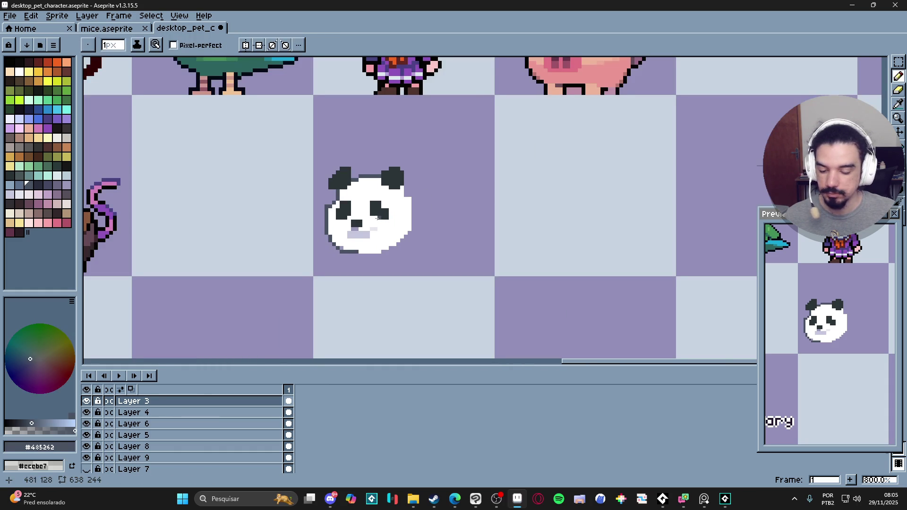
pyautogui.scroll(2, 352, 203)
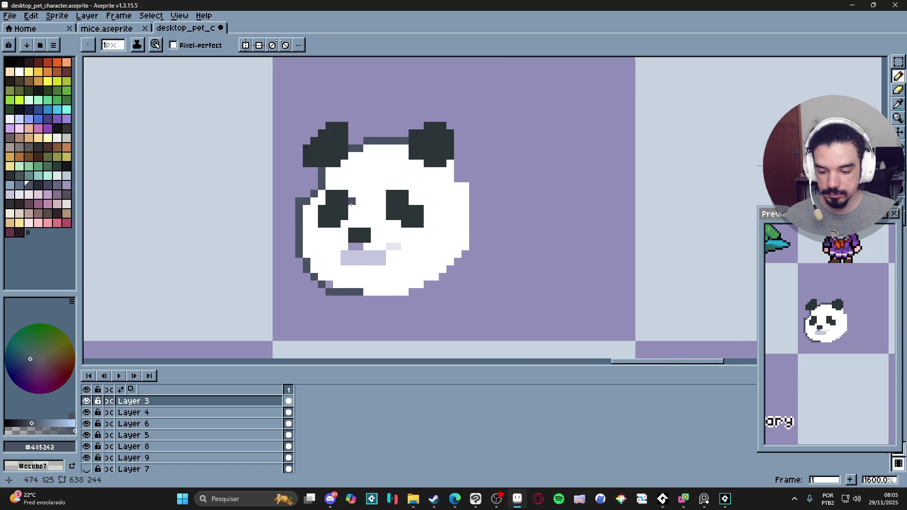
# Paint the mouth's bottom row white to slim the muzzle.
pyautogui.keyDown('alt'); pyautogui.click(322, 231); pyautogui.keyUp('alt')
pyautogui.moveTo(289, 227); pyautogui.dragTo(315, 227)
pyautogui.scroll(1, 316, 227)
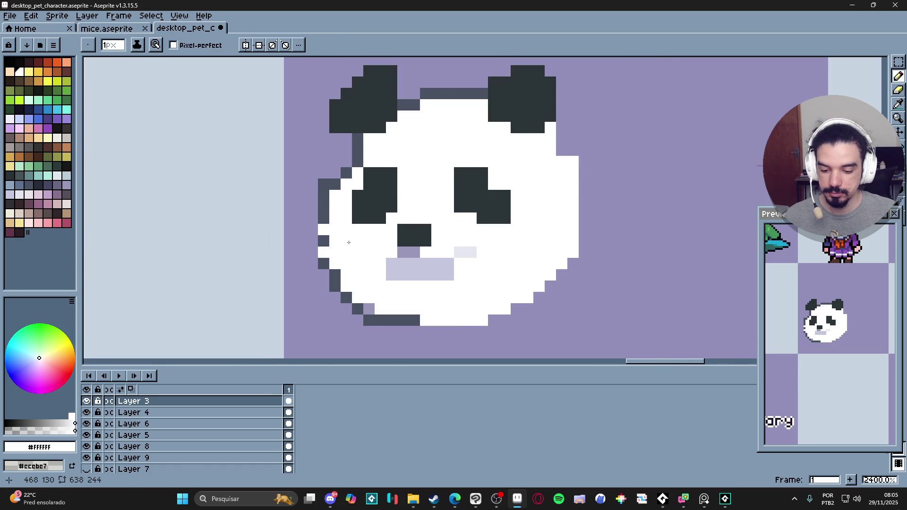
pyautogui.scroll(-2, 336, 244)
pyautogui.scroll(1, 396, 256)
pyautogui.keyDown('alt'); pyautogui.click(392, 261); pyautogui.keyUp('alt')
pyautogui.keyDown('alt'); pyautogui.click(404, 261); pyautogui.keyUp('alt')
pyautogui.moveTo(399, 262); pyautogui.dragTo(368, 261)
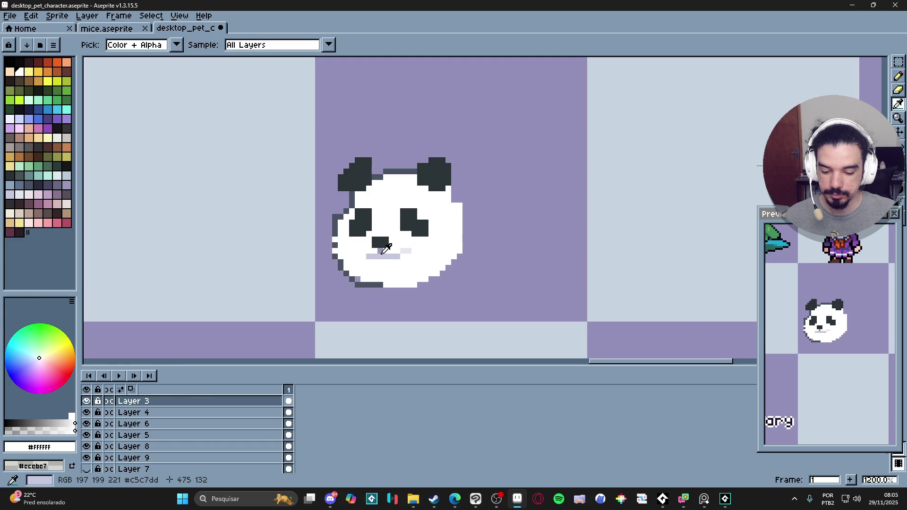
# Add two pale pixels on the panda's left cheek.
pyautogui.keyDown('alt'); pyautogui.click(381, 253); pyautogui.keyUp('alt')
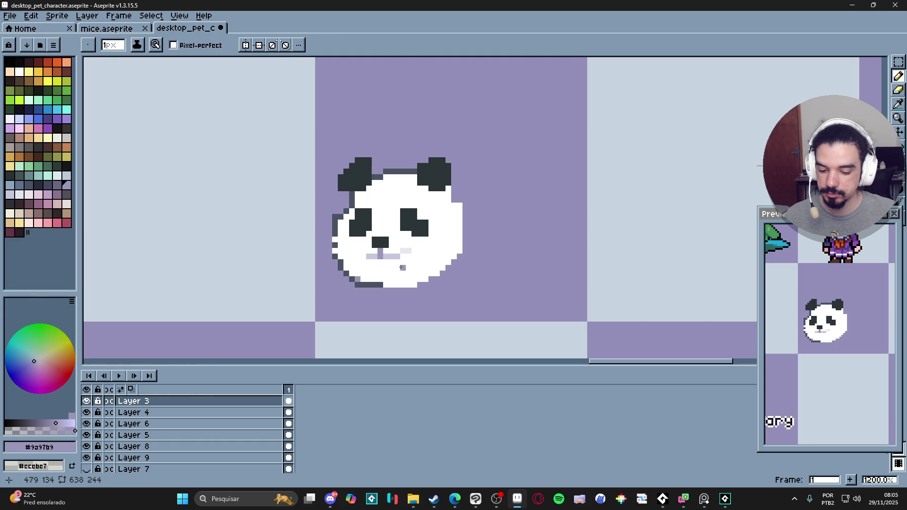
pyautogui.scroll(1, 392, 256)
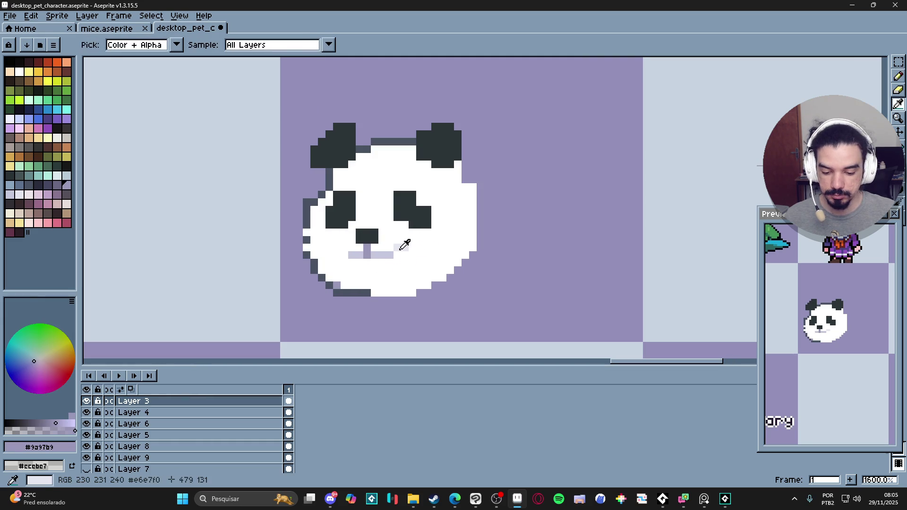
pyautogui.keyDown('alt'); pyautogui.click(402, 247); pyautogui.keyUp('alt')
pyautogui.click(346, 241)
pyautogui.click(337, 247)
pyautogui.scroll(-2, 385, 268)
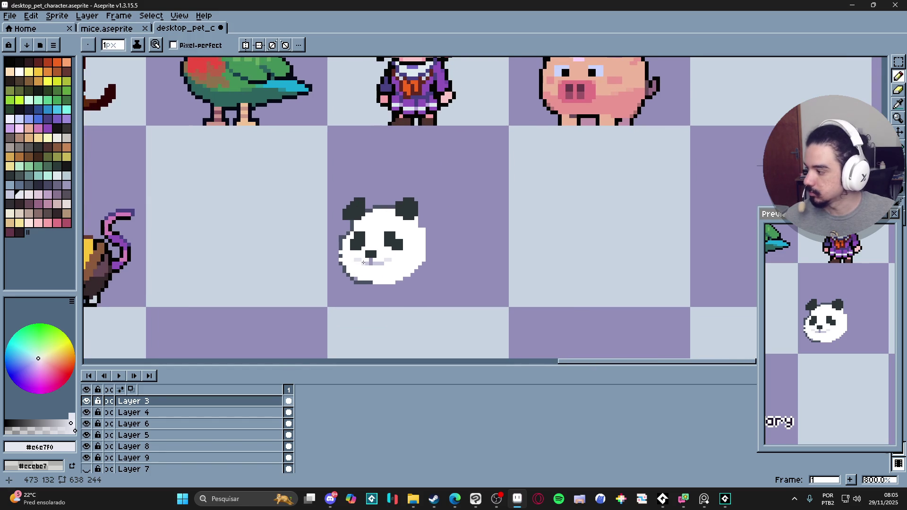
pyautogui.scroll(3, 390, 241)
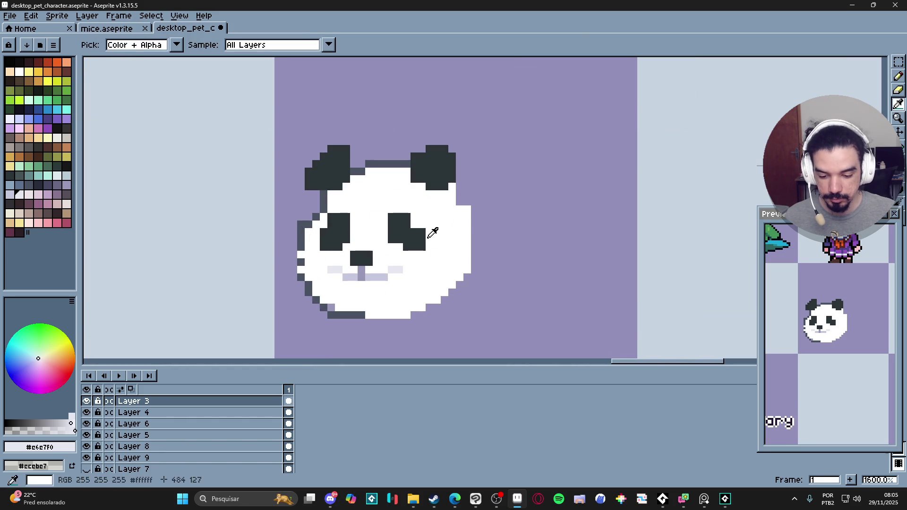
# Touch up the eye patches with a black pixel on each side and a white pixel.
pyautogui.keyDown('alt'); pyautogui.click(409, 225); pyautogui.keyUp('alt')
pyautogui.click(415, 225)
pyautogui.click(377, 240)
pyautogui.keyDown('alt'); pyautogui.click(359, 237); pyautogui.keyUp('alt')
pyautogui.click(391, 240)
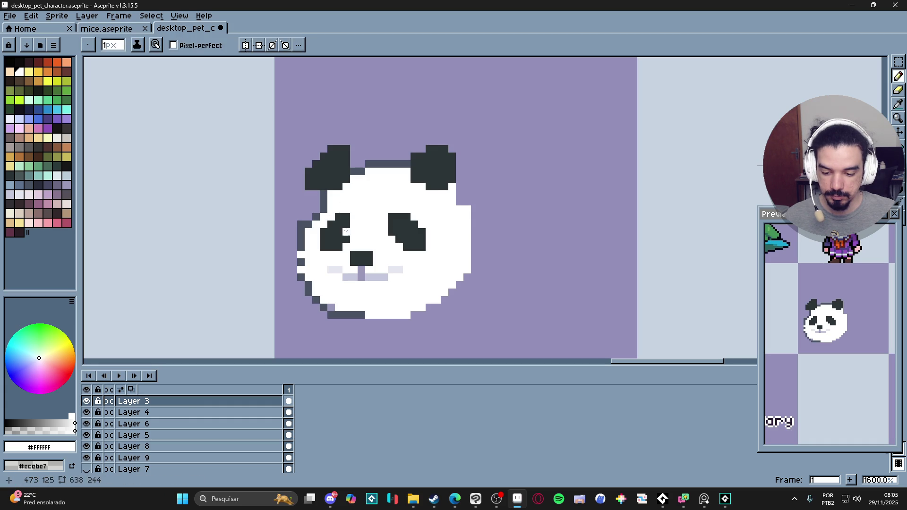
pyautogui.keyDown('alt'); pyautogui.click(349, 231); pyautogui.keyUp('alt')
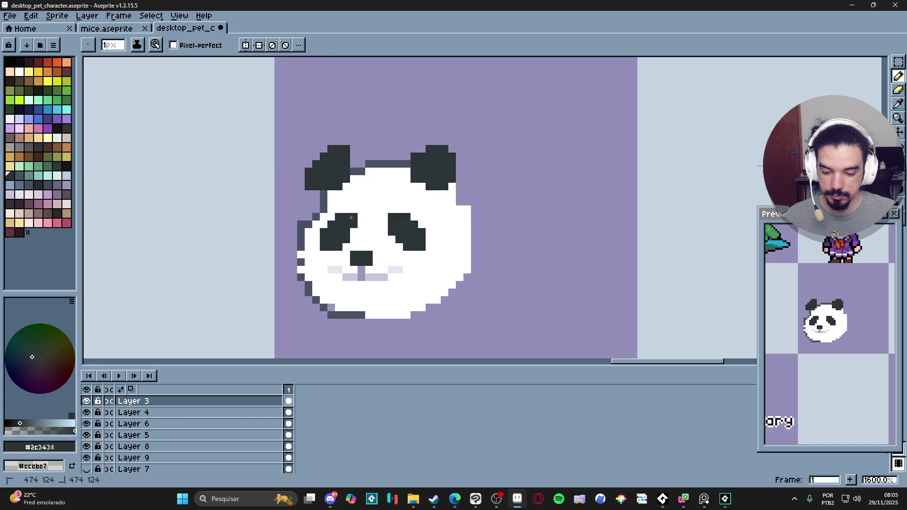
# Paint white highlights into both eyes and return to a 1 px brush.
pyautogui.scroll(-3, 404, 267)
pyautogui.scroll(1, 393, 251)
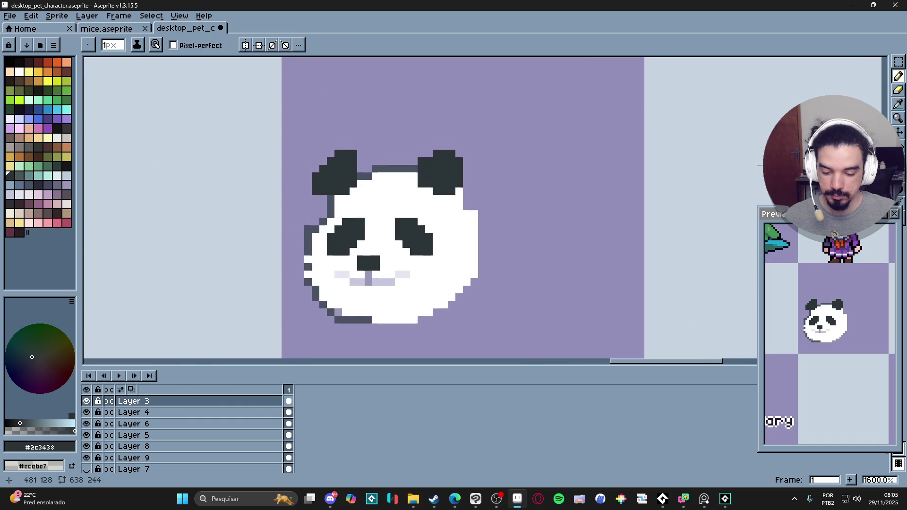
pyautogui.keyDown('alt'); pyautogui.click(392, 251); pyautogui.keyUp('alt')
pyautogui.keyDown('alt'); pyautogui.scroll(1, 415, 239); pyautogui.keyUp('alt')
pyautogui.click(416, 237)
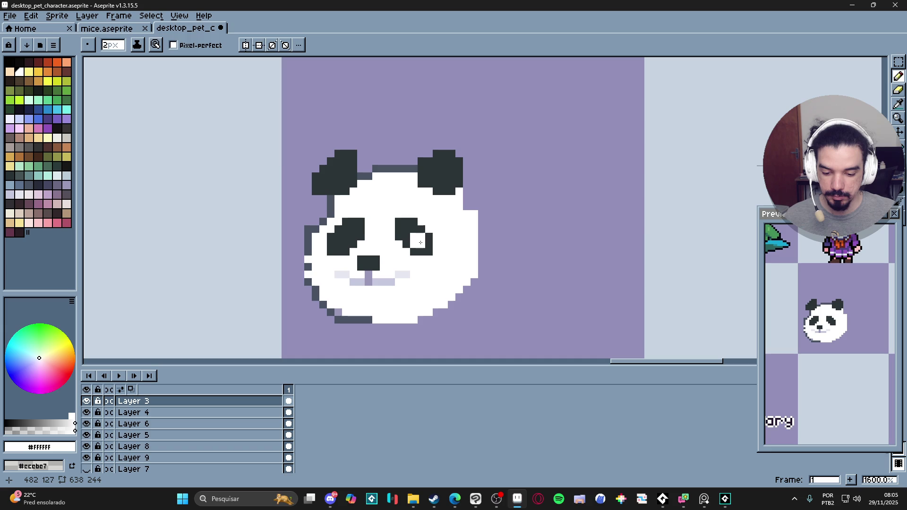
pyautogui.click(352, 234)
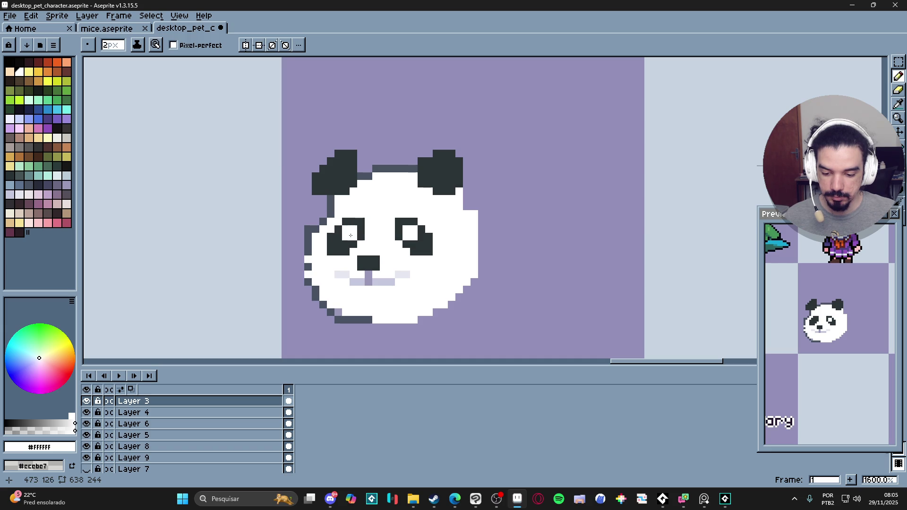
pyautogui.press('-')
pyautogui.scroll(-3, 432, 281)
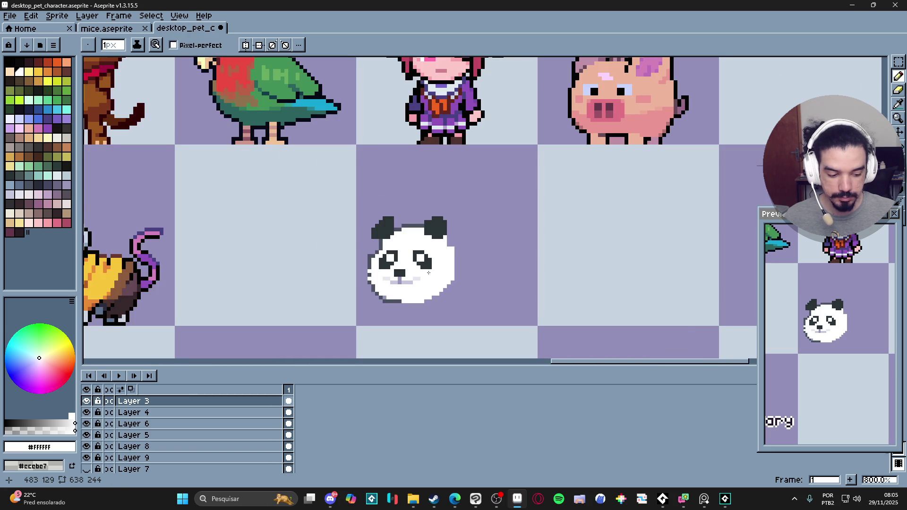
pyautogui.scroll(5, 429, 273)
# Fill the right eye solid dark with swatch idx-55, adding a lighter patch.
pyautogui.click(66, 128)
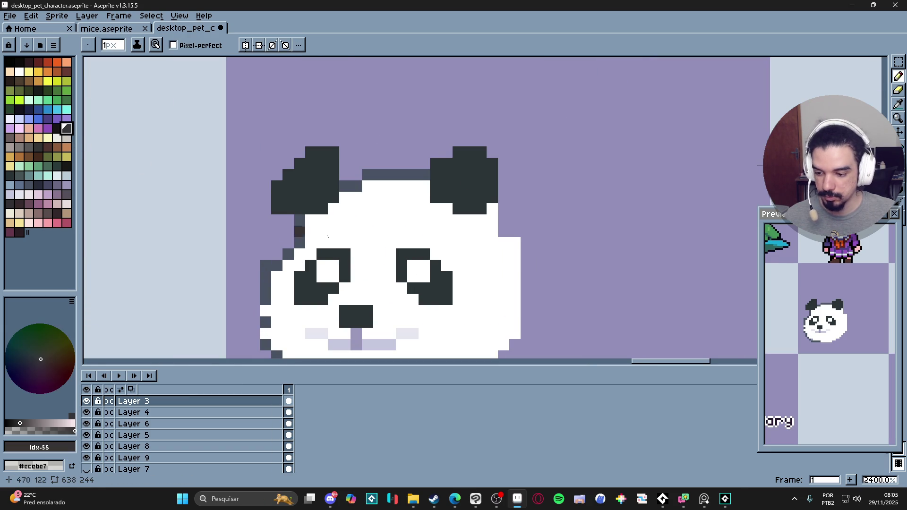
pyautogui.click(412, 276)
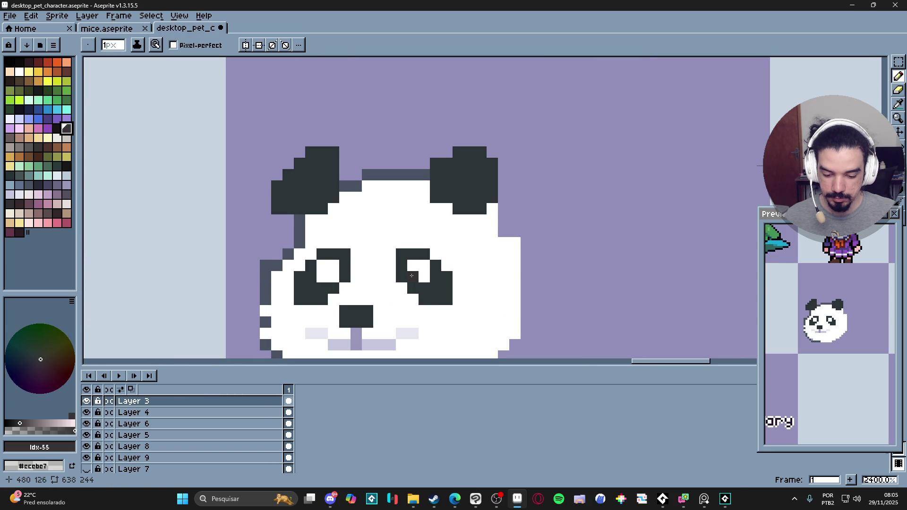
pyautogui.moveTo(413, 276); pyautogui.dragTo(402, 225)
pyautogui.scroll(-5, 401, 232)
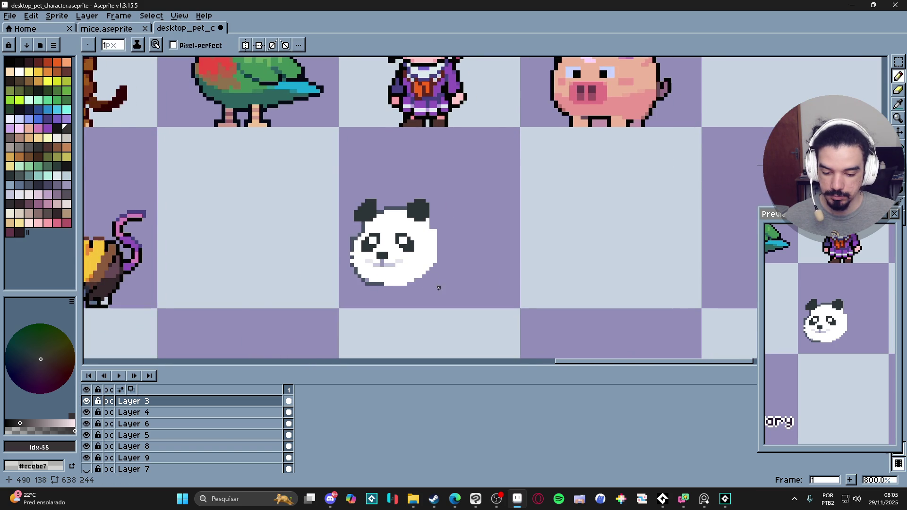
pyautogui.scroll(-2, 438, 289)
pyautogui.scroll(2, 413, 262)
pyautogui.scroll(1, 417, 261)
pyautogui.keyDown('alt'); pyautogui.click(422, 258); pyautogui.keyUp('alt')
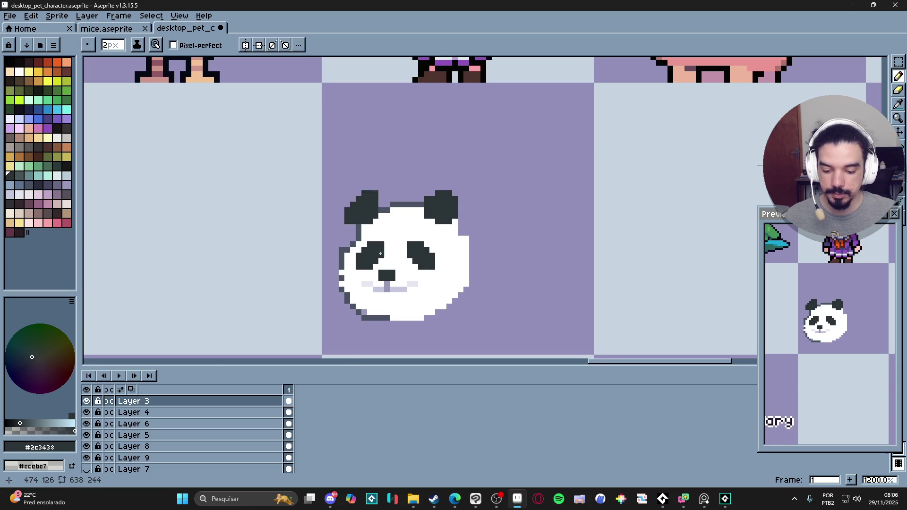
pyautogui.scroll(-3, 379, 253)
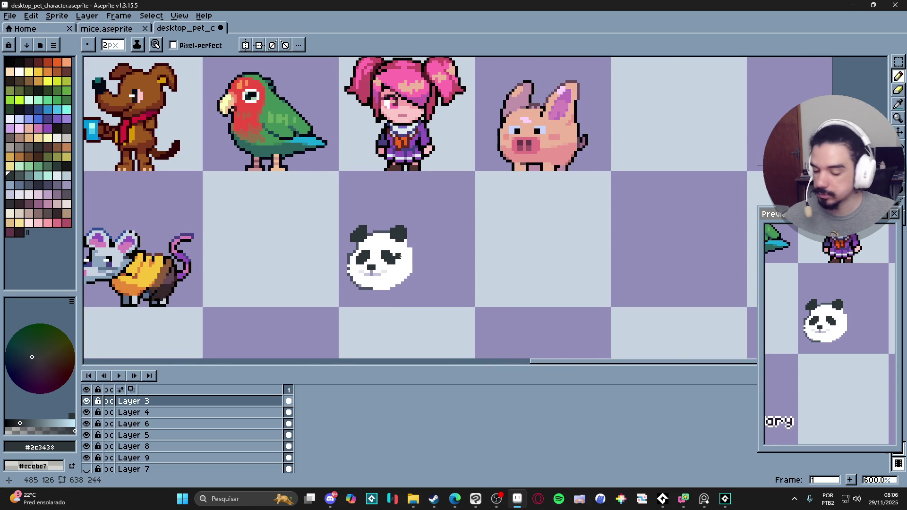
pyautogui.scroll(3, 398, 255)
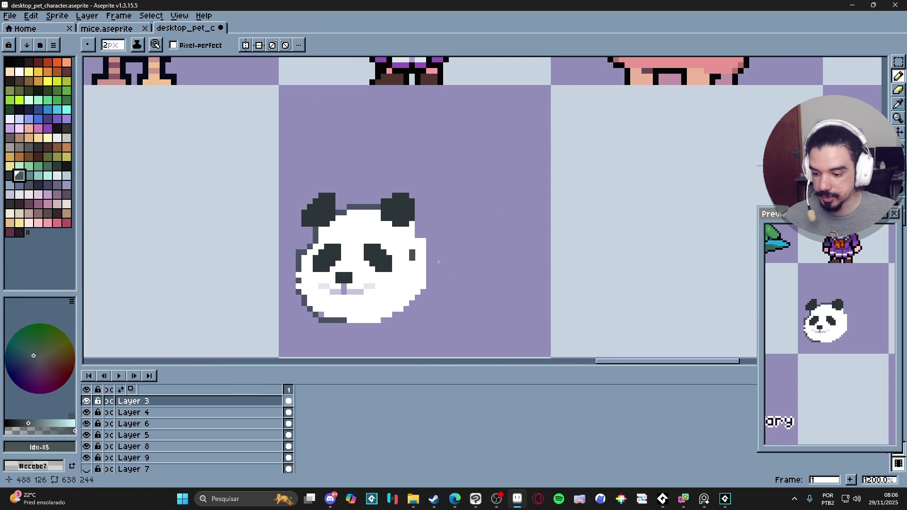
pyautogui.scroll(1, 401, 276)
pyautogui.click(366, 250)
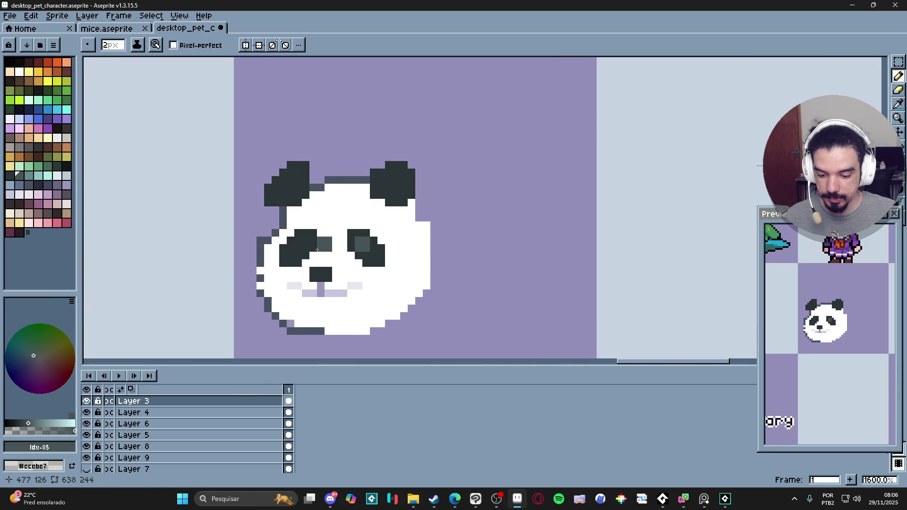
pyautogui.scroll(-3, 385, 306)
pyautogui.press('-')
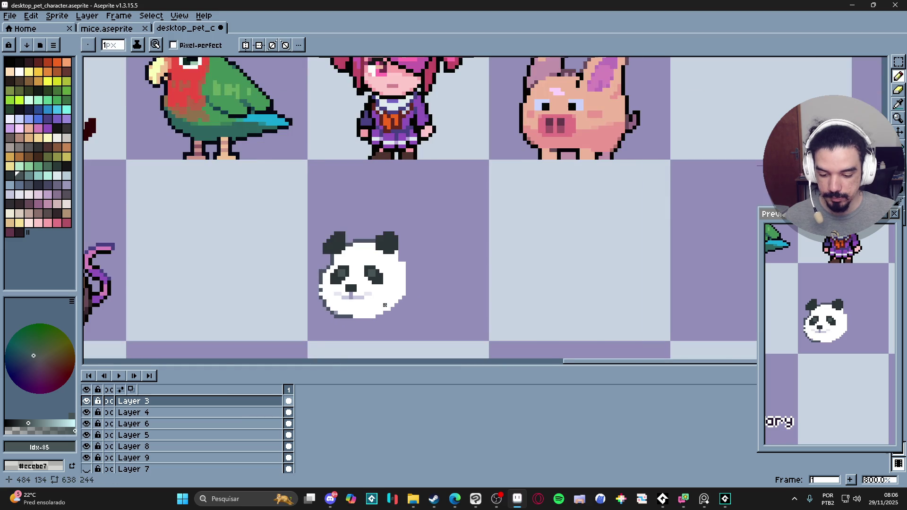
# Paint pale lavender #c5c7dd shading on the bridge between the eyes.
pyautogui.scroll(-2, 385, 305)
pyautogui.moveTo(383, 300); pyautogui.dragTo(371, 300)
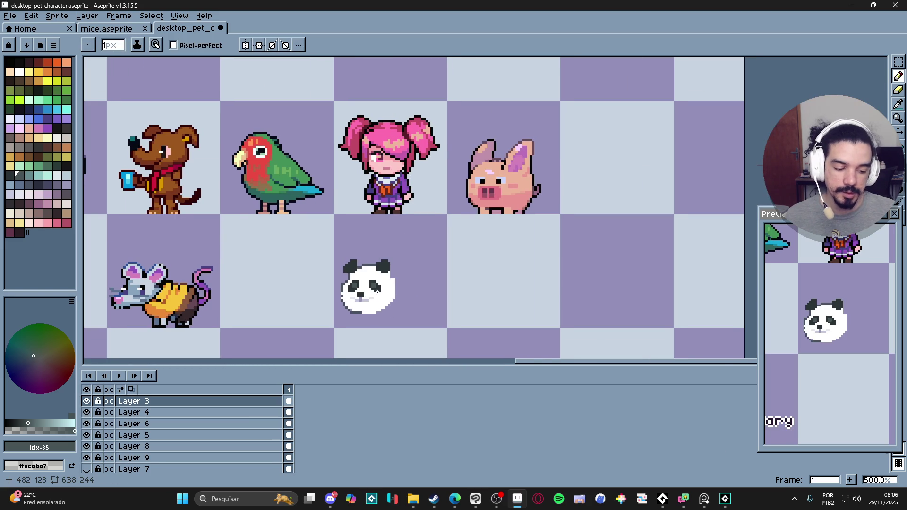
pyautogui.scroll(5, 373, 288)
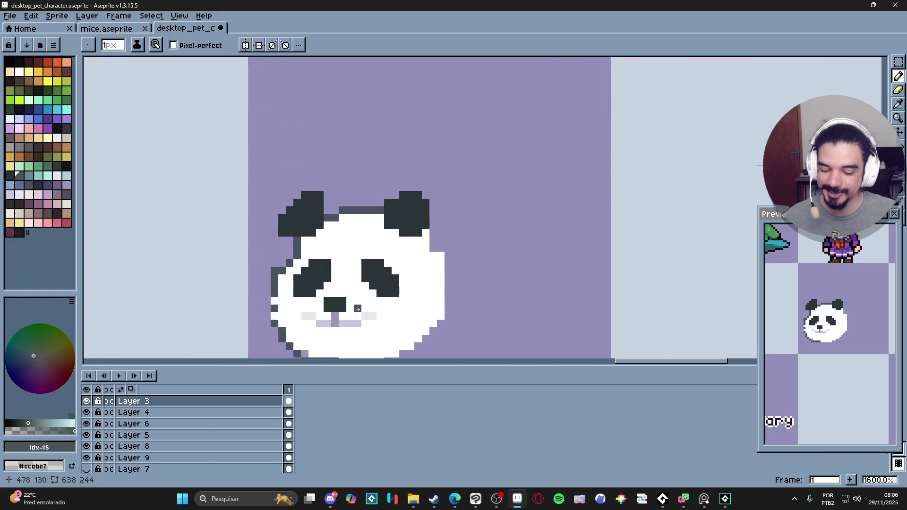
pyautogui.keyDown('alt'); pyautogui.click(356, 316); pyautogui.keyUp('alt')
pyautogui.moveTo(339, 278)
pyautogui.mouseDown()
pyautogui.moveTo(357, 274)
pyautogui.moveTo(342, 271)
pyautogui.mouseUp()
pyautogui.press('-')
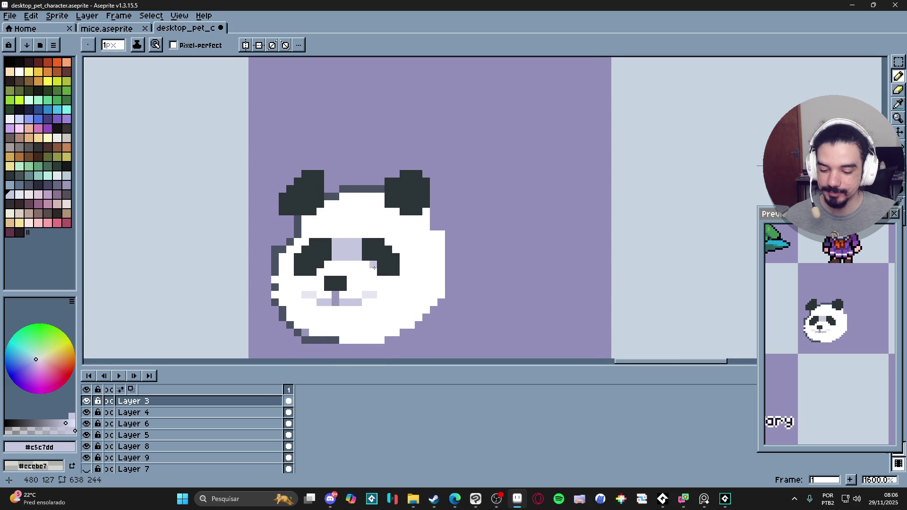
# Paint a pale lavender #c5c7dd band across the chin with a 1–2 px brush.
pyautogui.scroll(-2, 352, 272)
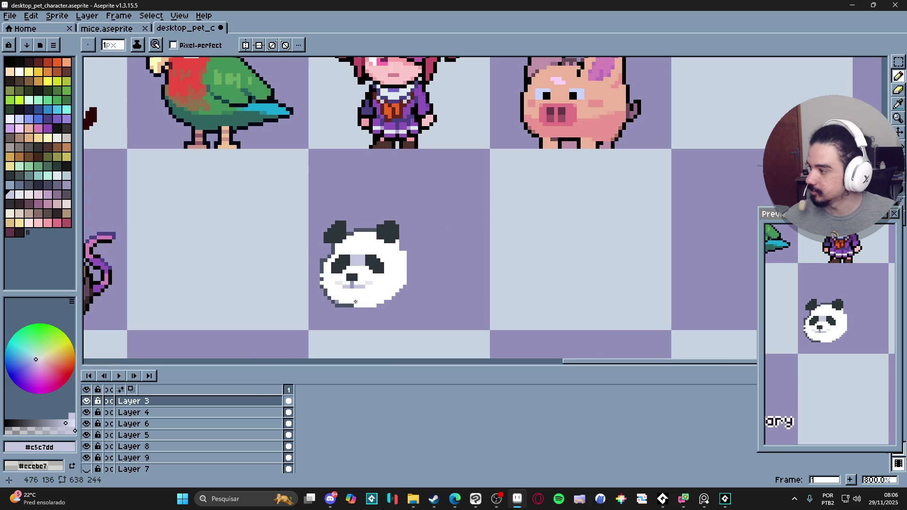
pyautogui.scroll(2, 379, 309)
pyautogui.press('+')
pyautogui.moveTo(353, 302)
pyautogui.mouseDown()
pyautogui.moveTo(401, 302)
pyautogui.moveTo(332, 304)
pyautogui.moveTo(325, 289)
pyautogui.mouseUp()
pyautogui.press('-')
pyautogui.moveTo(406, 289)
pyautogui.mouseDown()
pyautogui.moveTo(380, 289)
pyautogui.moveTo(413, 292)
pyautogui.mouseUp()
pyautogui.press('+')
pyautogui.click(412, 305)
pyautogui.click(418, 295)
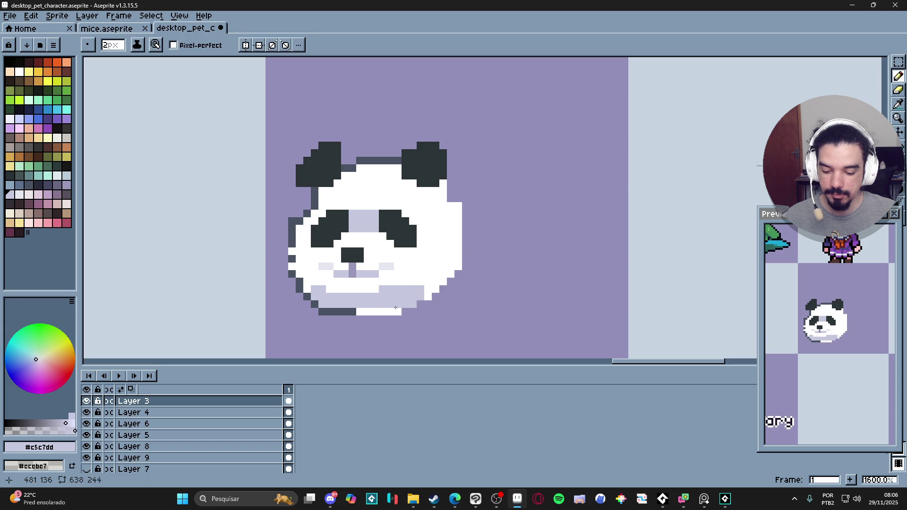
# Draw a 1 px #485262 line along the bottom of the chin.
pyautogui.keyDown('alt'); pyautogui.click(354, 312); pyautogui.keyUp('alt')
pyautogui.press('-')
pyautogui.moveTo(354, 312); pyautogui.dragTo(395, 312)
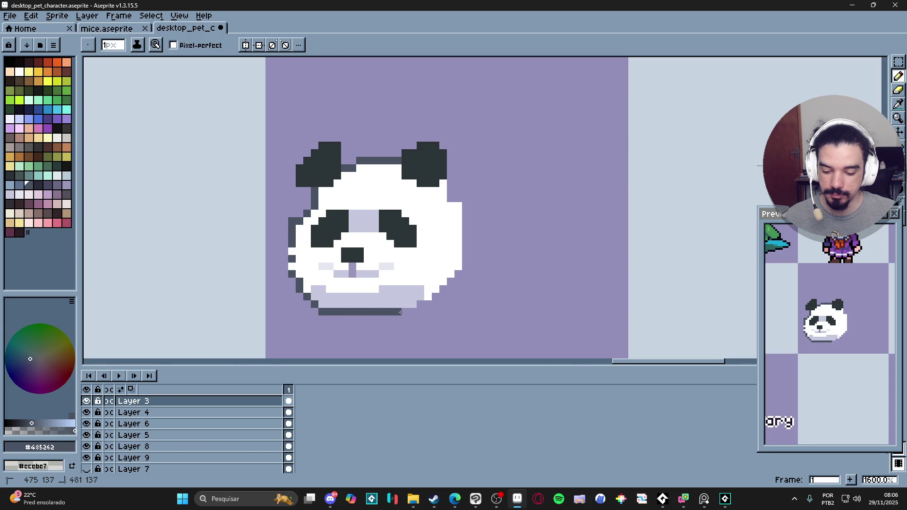
pyautogui.scroll(-3, 378, 300)
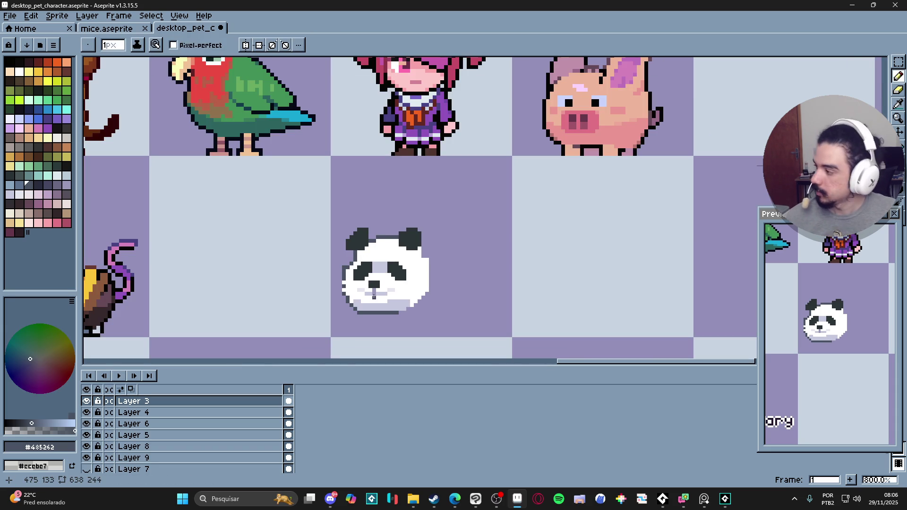
pyautogui.scroll(3, 366, 296)
# Lighten the ear's lower edge with lavender and fill its inner corner white.
pyautogui.keyDown('alt'); pyautogui.click(380, 311); pyautogui.keyUp('alt')
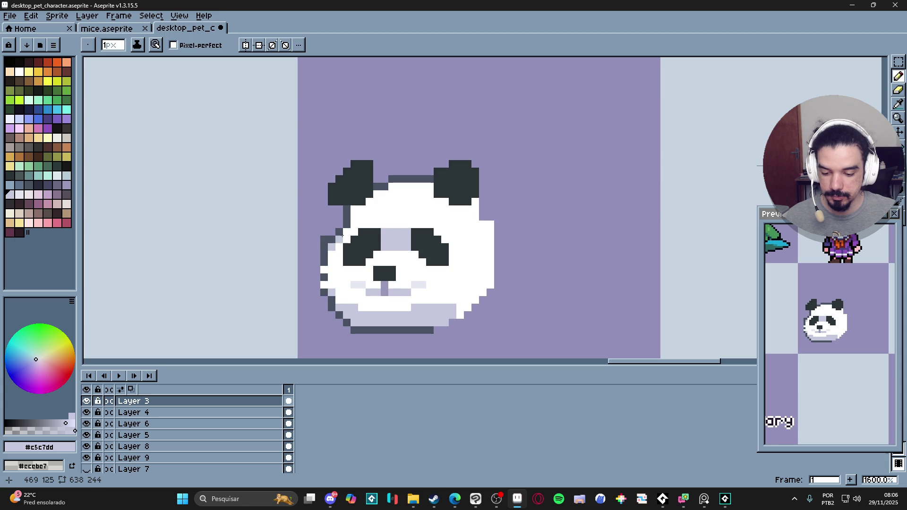
pyautogui.click(364, 204)
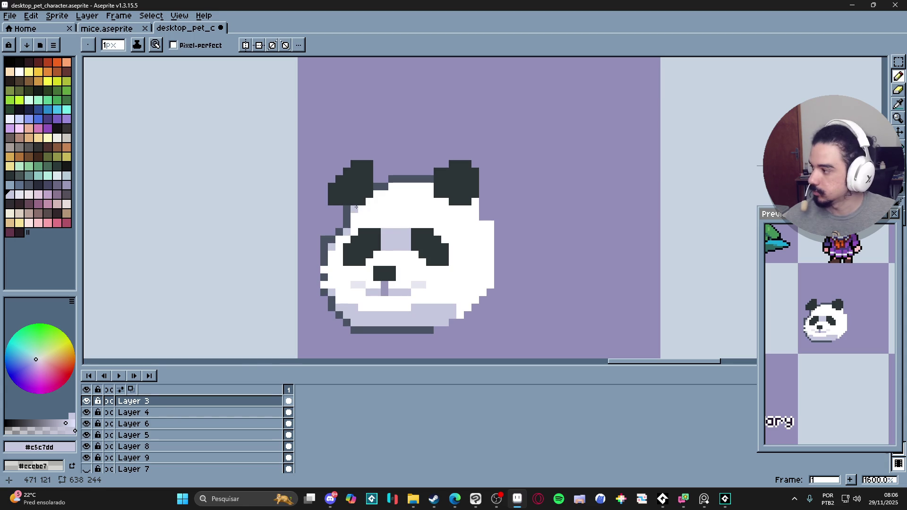
pyautogui.keyDown('alt'); pyautogui.click(431, 199); pyautogui.keyUp('alt')
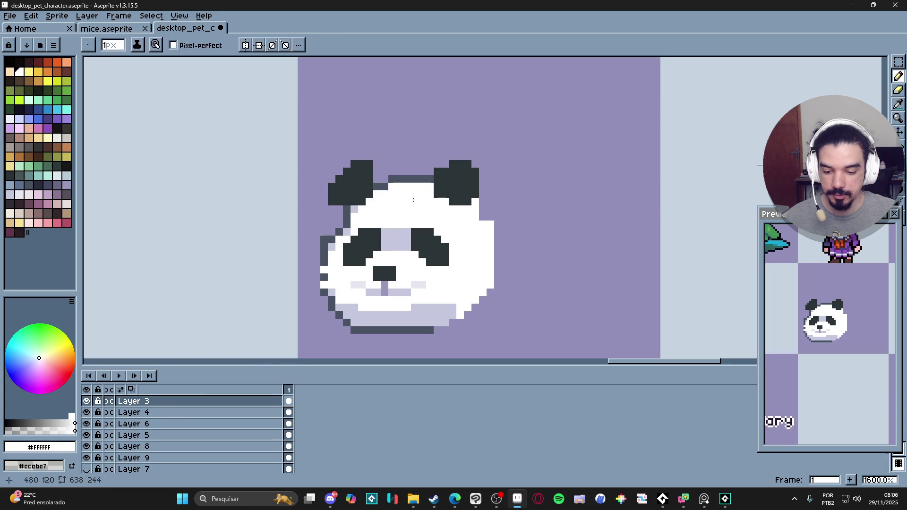
pyautogui.press('+')
pyautogui.click(370, 203)
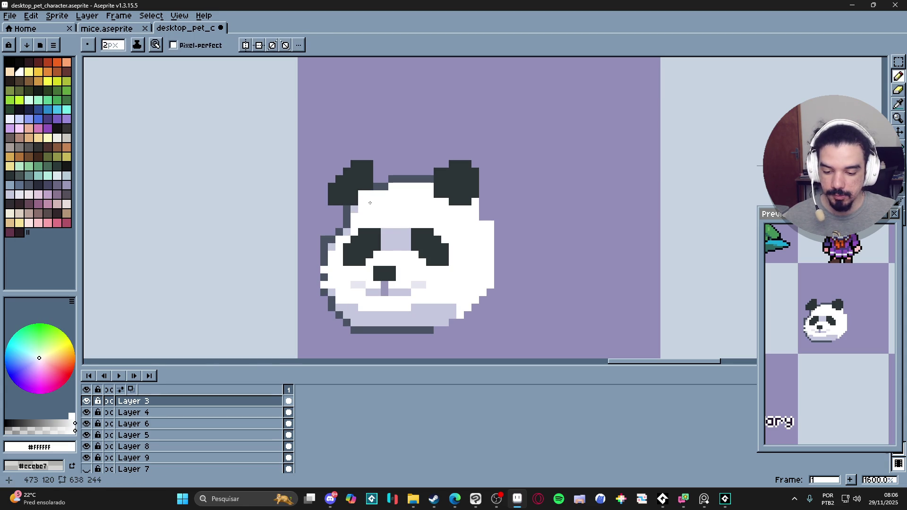
# Undo the stray white block in the ear and move the view so the panda sits higher.
pyautogui.hotkey('ctrl', 'z')
pyautogui.scroll(-2, 371, 203)
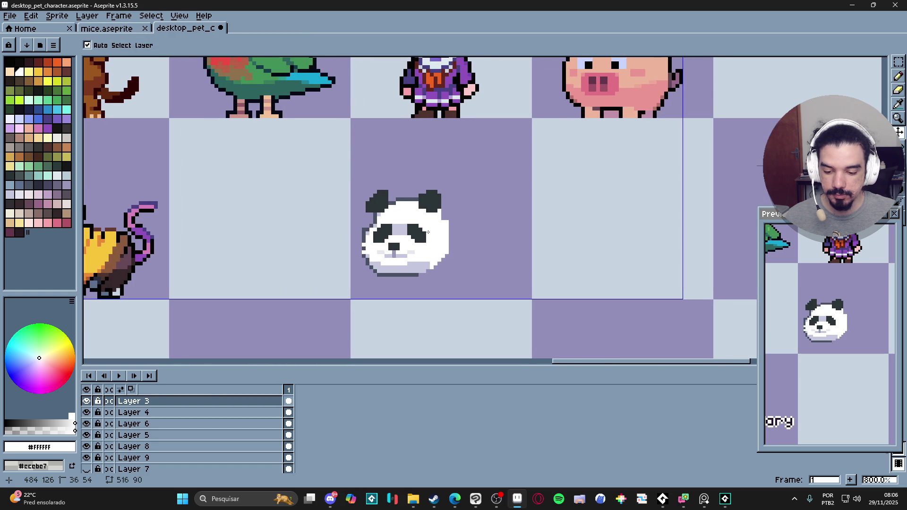
pyautogui.scroll(1, 383, 214)
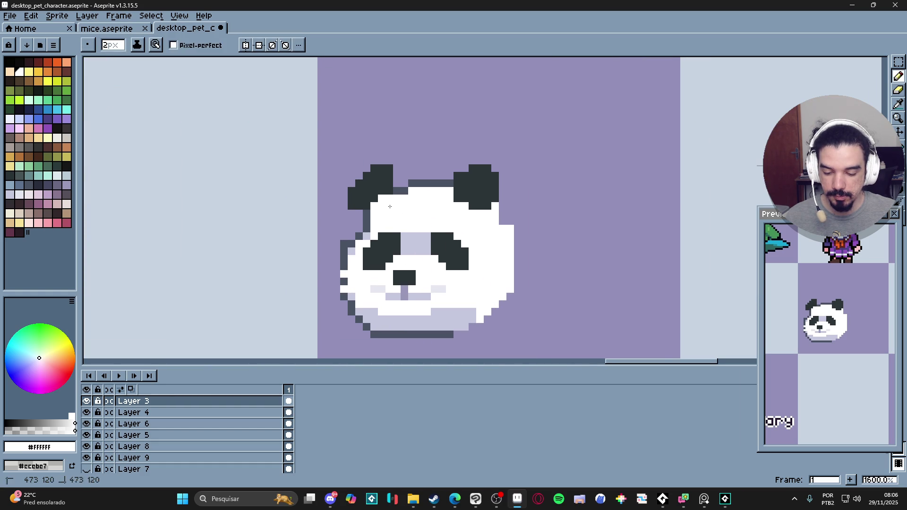
pyautogui.scroll(-3, 461, 241)
pyautogui.scroll(3, 437, 238)
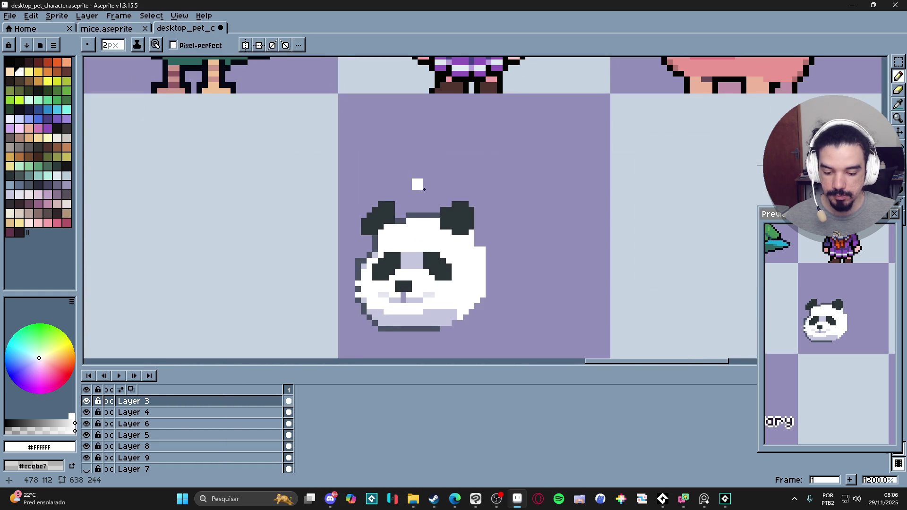
pyautogui.moveTo(471, 241); pyautogui.dragTo(467, 216)
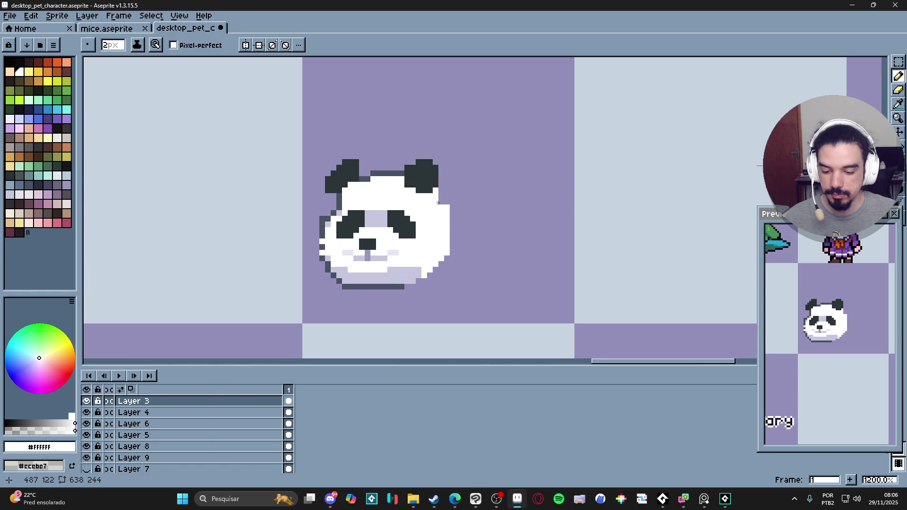
# Paint the lower-right cheek in lavender #c5c7dd and reduce the brush to 1px.
pyautogui.keyDown('alt'); pyautogui.click(410, 270); pyautogui.keyUp('alt')
pyautogui.click(424, 271)
pyautogui.press('-')
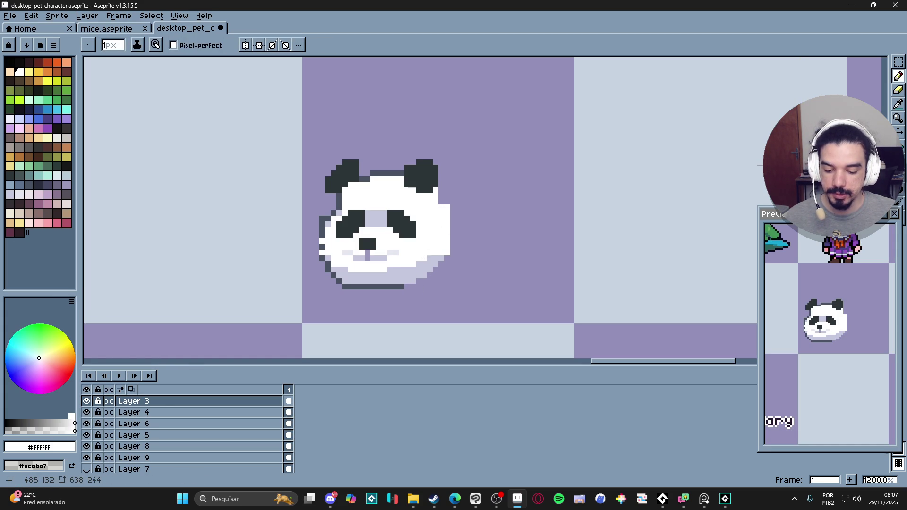
pyautogui.scroll(-3, 426, 268)
pyautogui.scroll(-2, 426, 268)
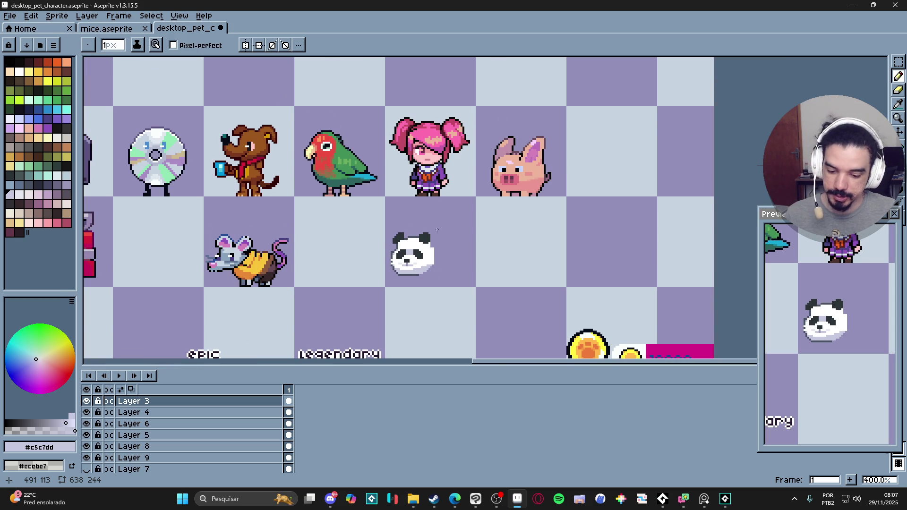
pyautogui.scroll(1, 437, 231)
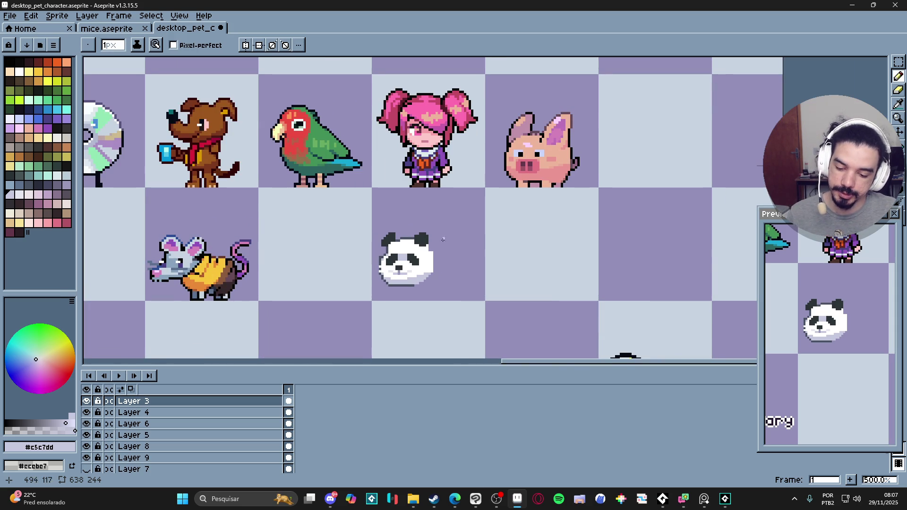
pyautogui.scroll(3, 423, 259)
pyautogui.scroll(-2, 392, 299)
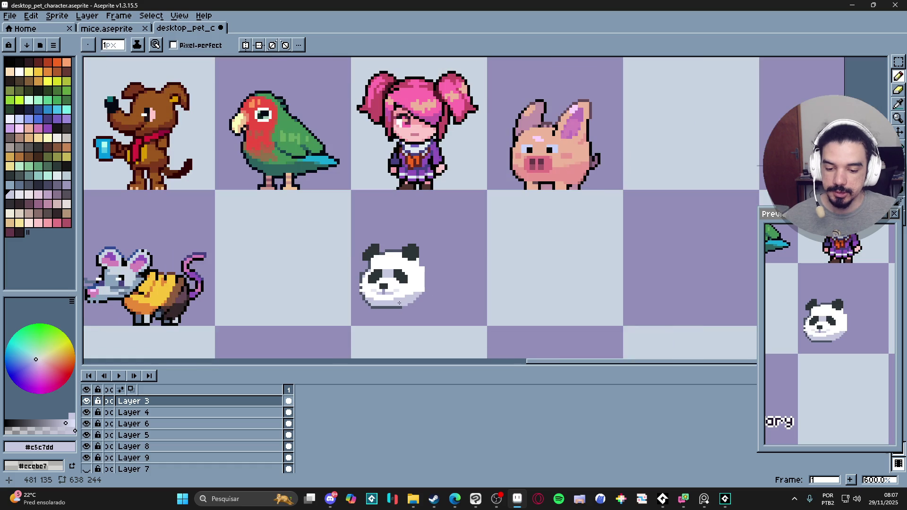
pyautogui.scroll(3, 396, 288)
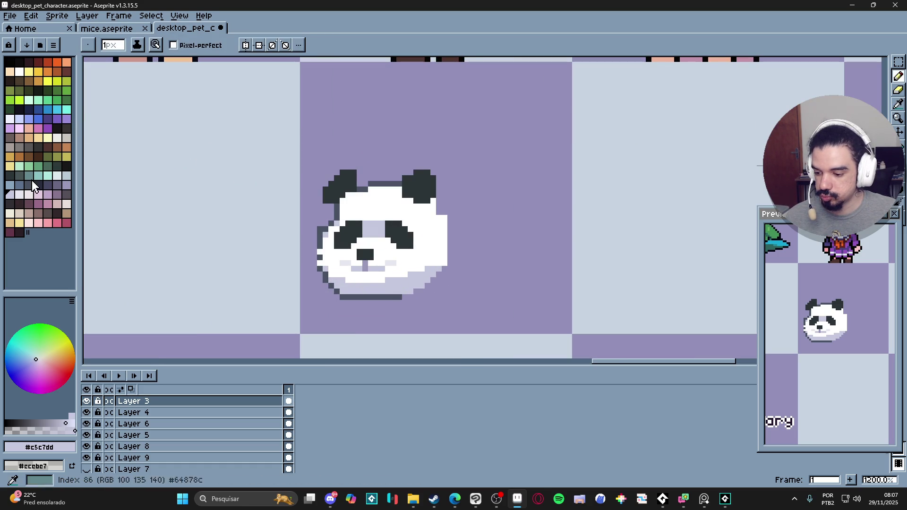
# Flood-fill the panda's lower light face area with a light shading colour and sample the head's white.
pyautogui.click(10, 185)
pyautogui.press('g')
pyautogui.click(409, 288)
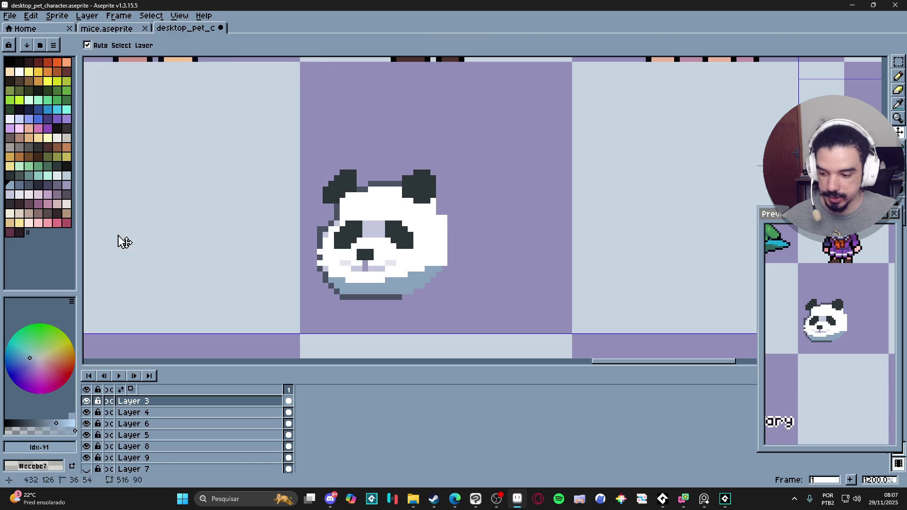
pyautogui.click(66, 175)
pyautogui.scroll(-3, 392, 263)
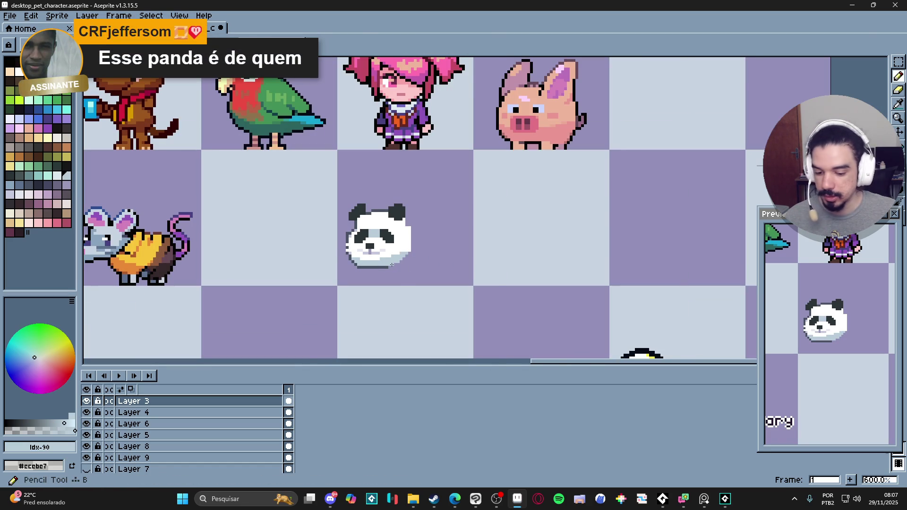
pyautogui.scroll(3, 393, 264)
pyautogui.keyDown('alt'); pyautogui.click(372, 252); pyautogui.keyUp('alt')
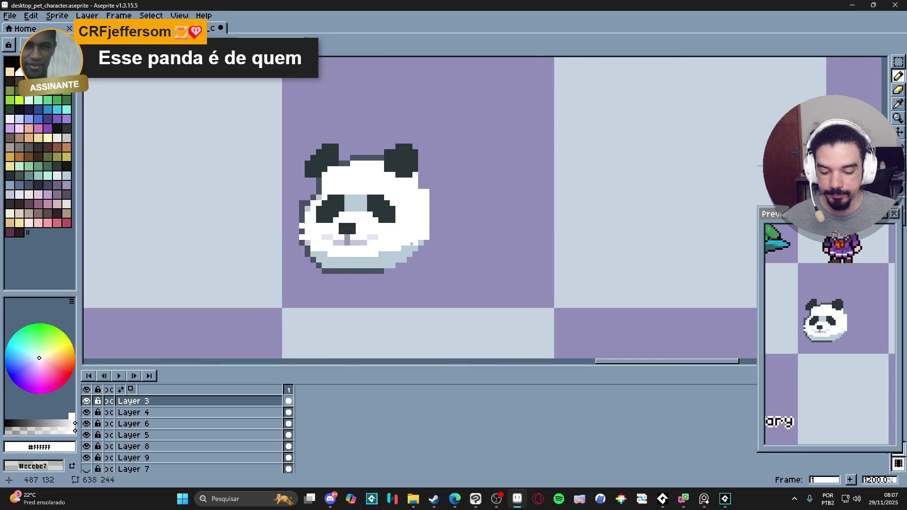
pyautogui.scroll(-3, 408, 274)
pyautogui.scroll(3, 408, 274)
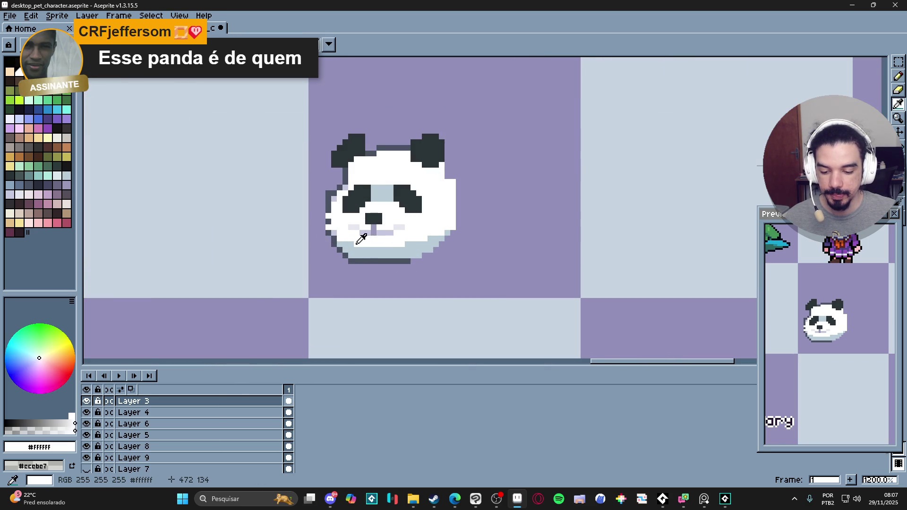
# Add light blue-grey and white fur pixels to the top of the head between the ears.
pyautogui.keyDown('alt'); pyautogui.click(340, 238); pyautogui.keyUp('alt')
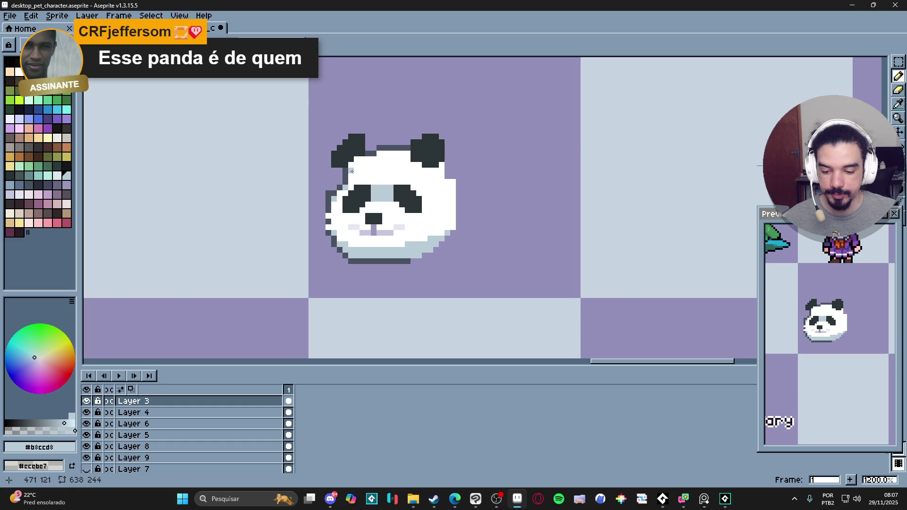
pyautogui.click(379, 153)
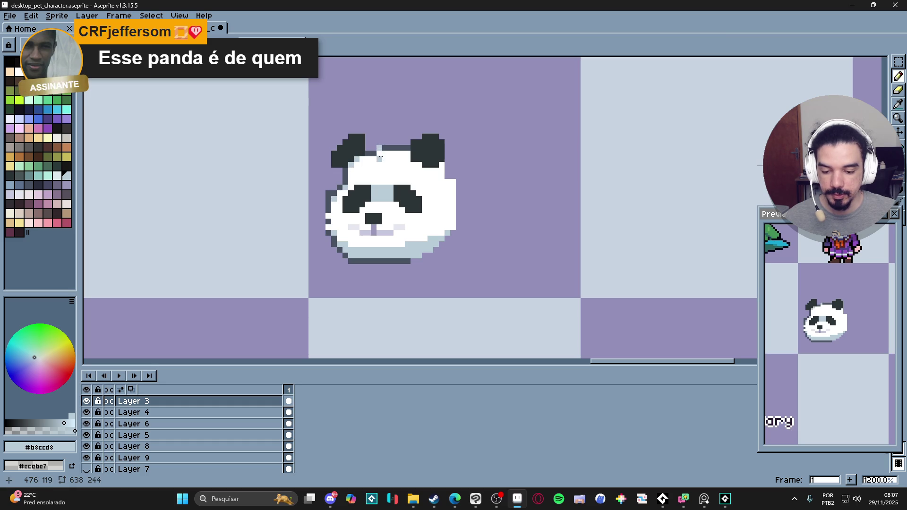
pyautogui.keyDown('alt'); pyautogui.click(390, 154); pyautogui.keyUp('alt')
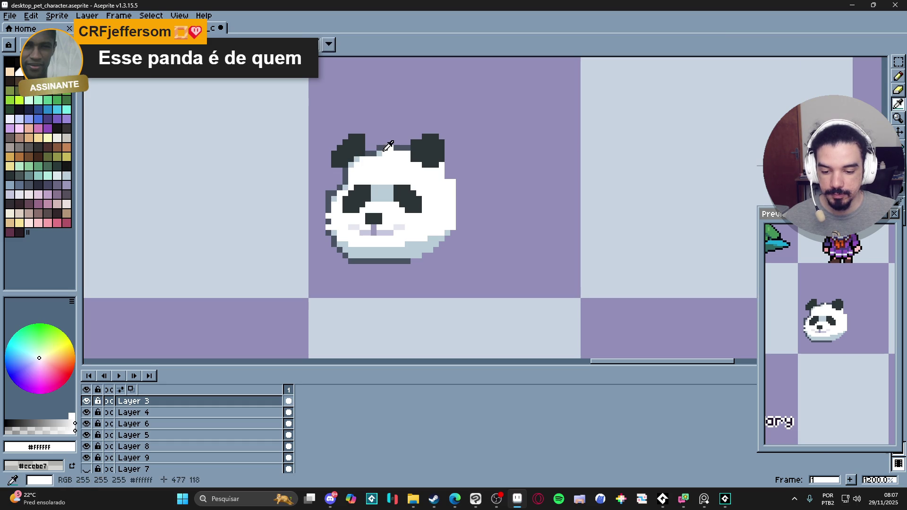
pyautogui.keyDown('alt'); pyautogui.click(386, 147); pyautogui.keyUp('alt')
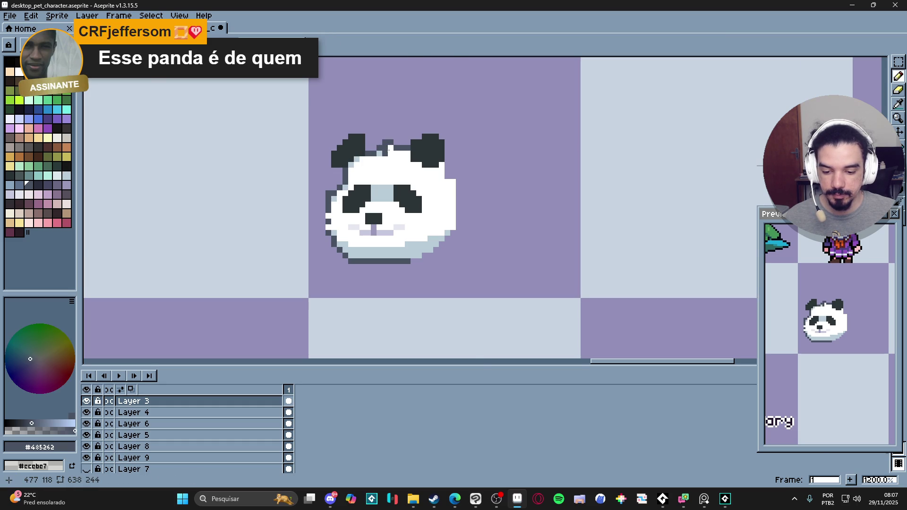
pyautogui.scroll(-4, 415, 177)
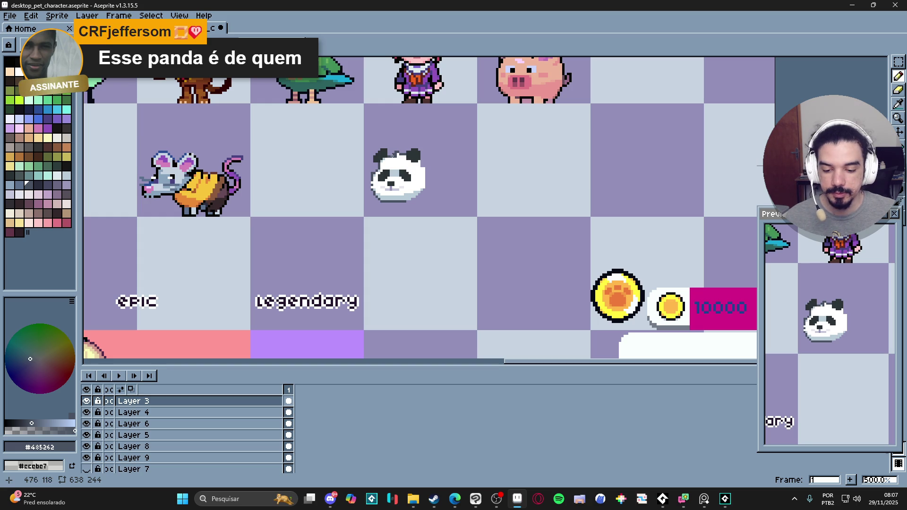
pyautogui.scroll(2, 421, 154)
pyautogui.keyDown('alt'); pyautogui.click(406, 153); pyautogui.keyUp('alt')
pyautogui.scroll(3, 407, 151)
pyautogui.click(406, 149)
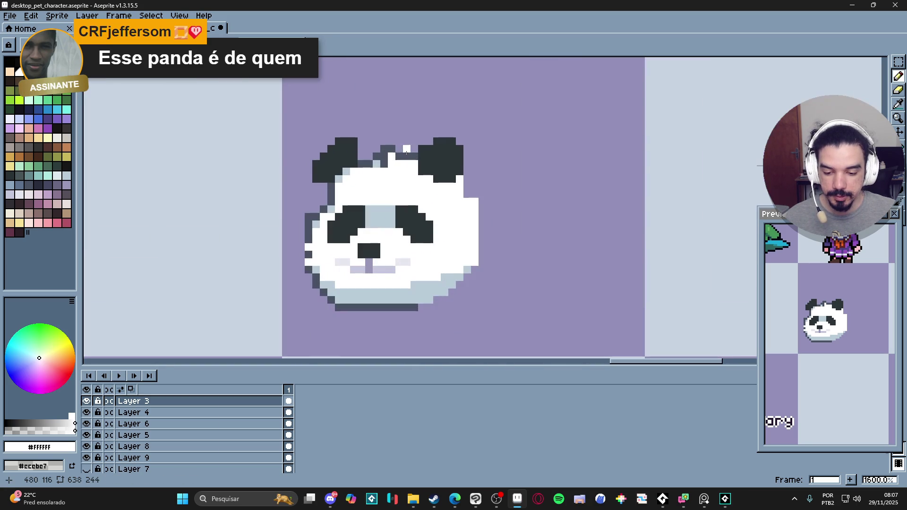
# Sample the #485262 and #b8ccd8 colours, try palette shades, take white, and set the brush to 2px.
pyautogui.keyDown('alt'); pyautogui.click(404, 157); pyautogui.keyUp('alt')
pyautogui.scroll(-4, 404, 157)
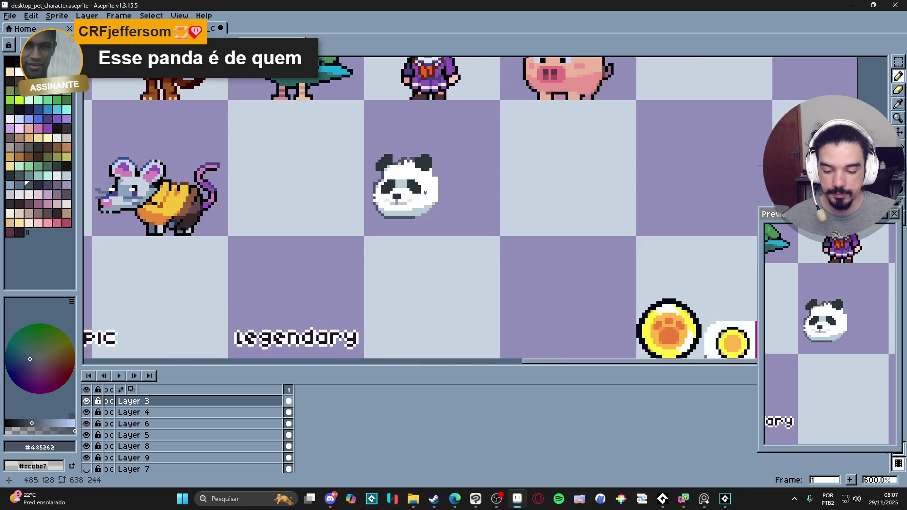
pyautogui.scroll(3, 399, 174)
pyautogui.keyDown('alt'); pyautogui.click(447, 288); pyautogui.keyUp('alt')
pyautogui.scroll(-3, 446, 288)
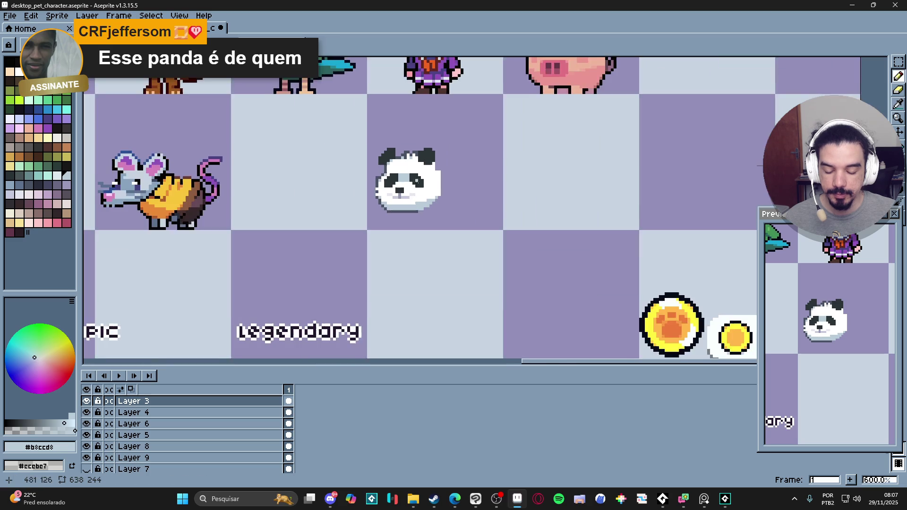
pyautogui.scroll(-3, 403, 210)
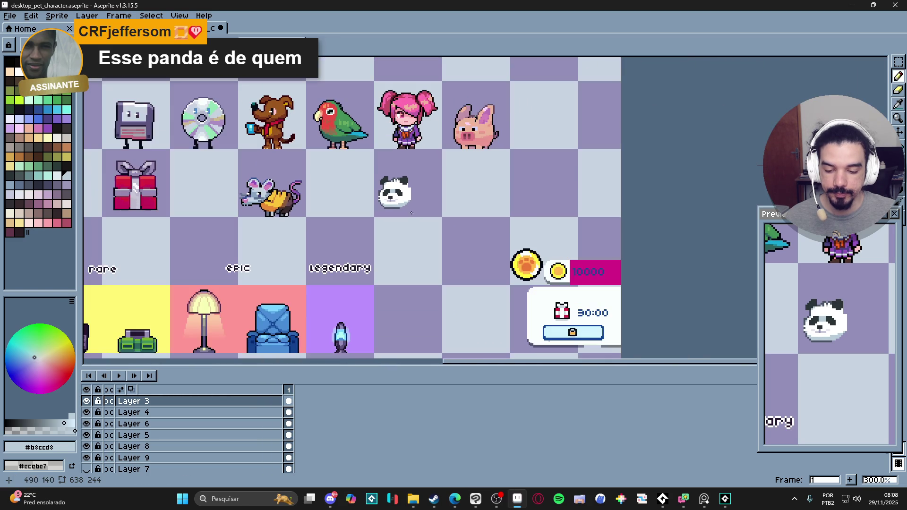
pyautogui.scroll(2, 399, 199)
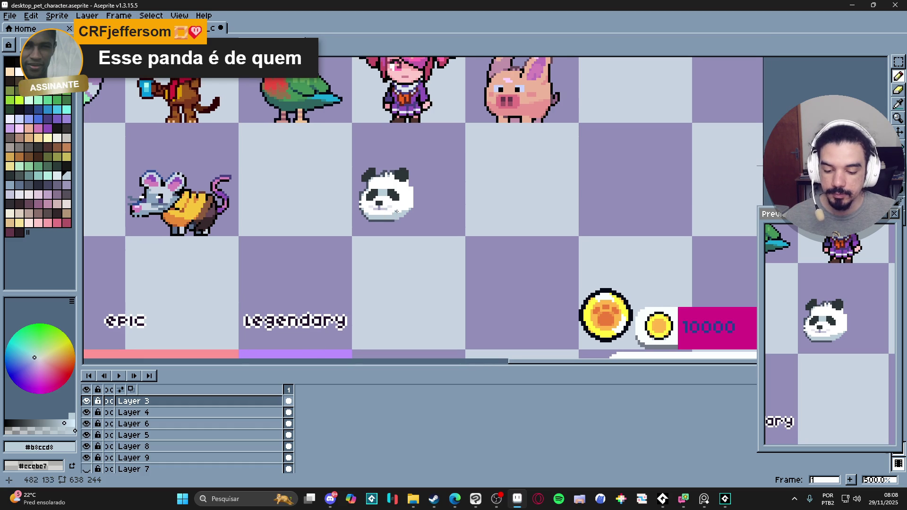
pyautogui.scroll(1, 402, 208)
pyautogui.press('alt')
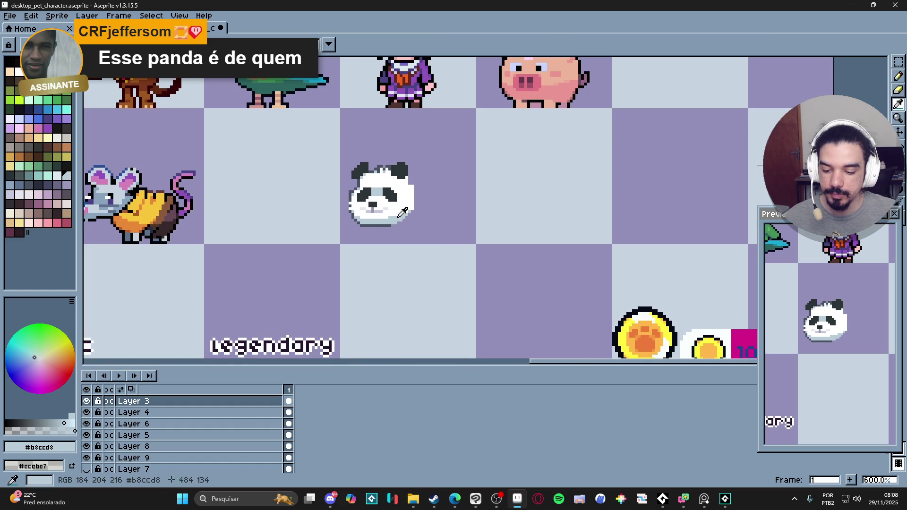
pyautogui.scroll(1, 409, 194)
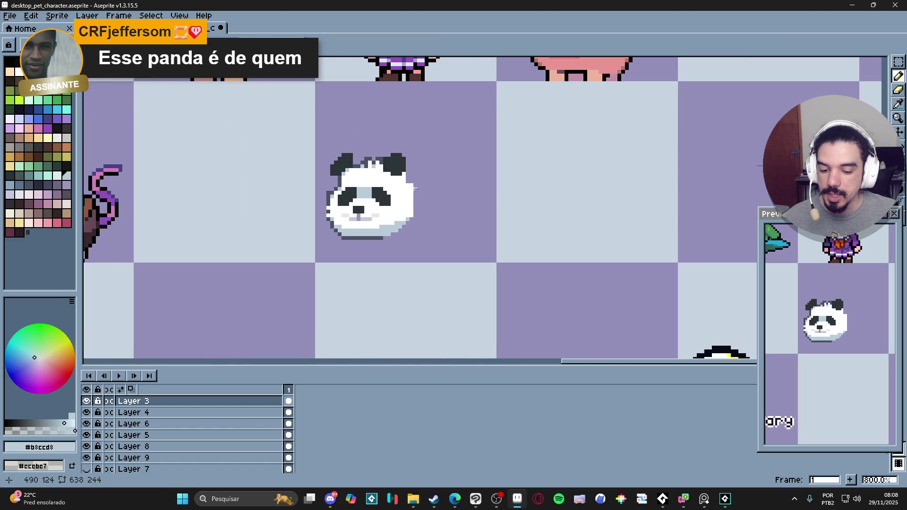
pyautogui.click(47, 166)
pyautogui.click(57, 118)
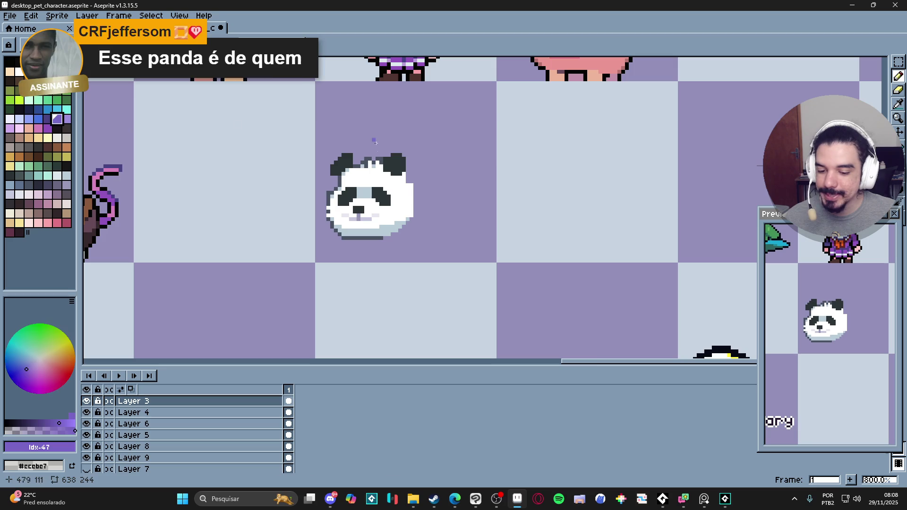
pyautogui.press('+')
pyautogui.press('+')
pyautogui.click(48, 100)
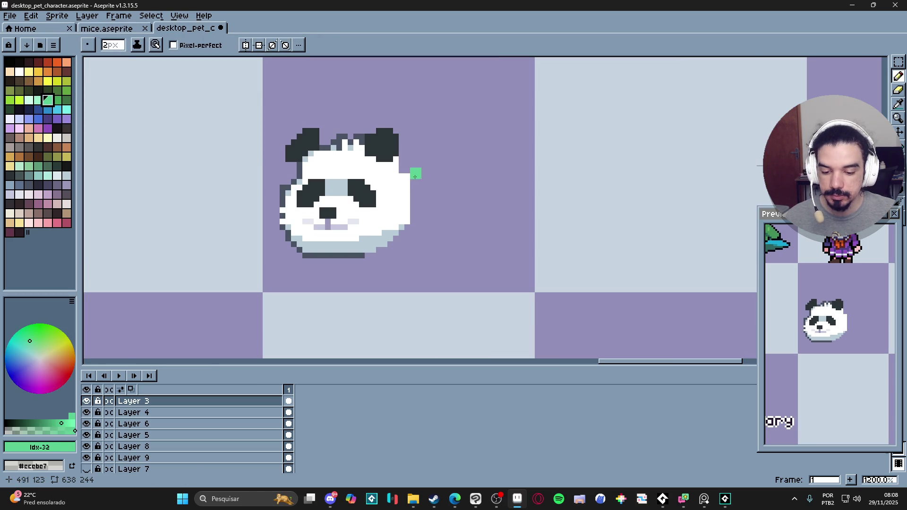
pyautogui.keyDown('alt'); pyautogui.click(393, 183); pyautogui.keyUp('alt')
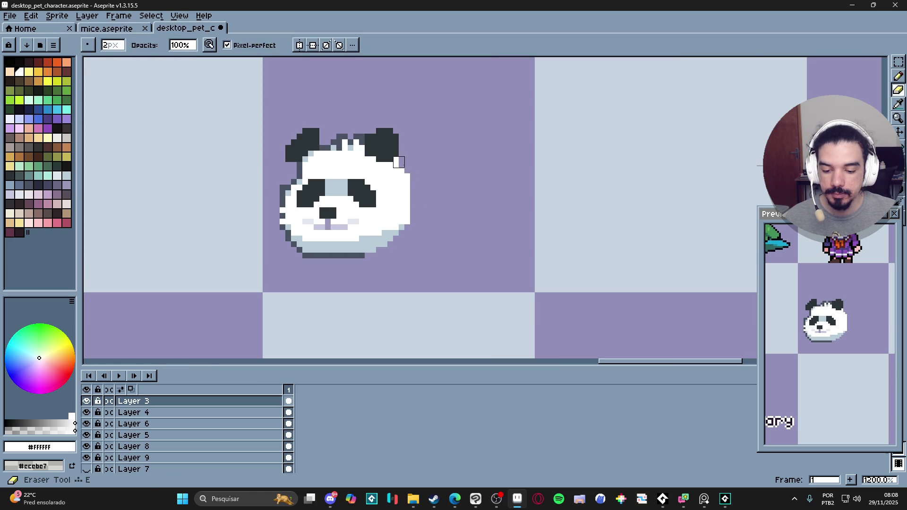
pyautogui.press('+')
# Outline an oval body rightward from the ear and fill it white.
pyautogui.moveTo(404, 171)
pyautogui.mouseDown()
pyautogui.moveTo(466, 178)
pyautogui.moveTo(478, 233)
pyautogui.mouseUp()
pyautogui.moveTo(471, 255)
pyautogui.mouseDown()
pyautogui.moveTo(422, 265)
pyautogui.moveTo(369, 255)
pyautogui.mouseUp()
pyautogui.hotkey('ctrl', 'z')
pyautogui.hotkey('ctrl', 'z')
pyautogui.press('-')
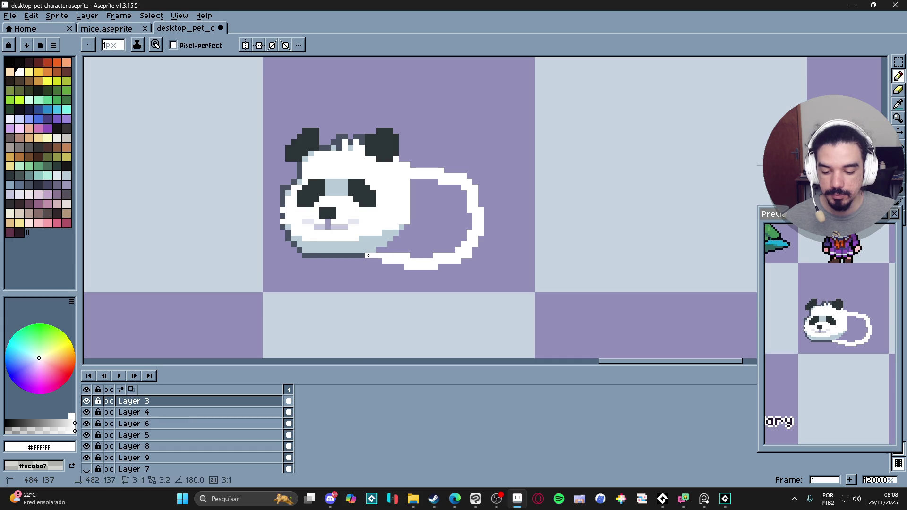
pyautogui.press('g')
pyautogui.click(415, 222)
# Draw the dark #2c3438 back leg under the body with a 2px brush.
pyautogui.press('b')
pyautogui.press('i')
pyautogui.press('b')
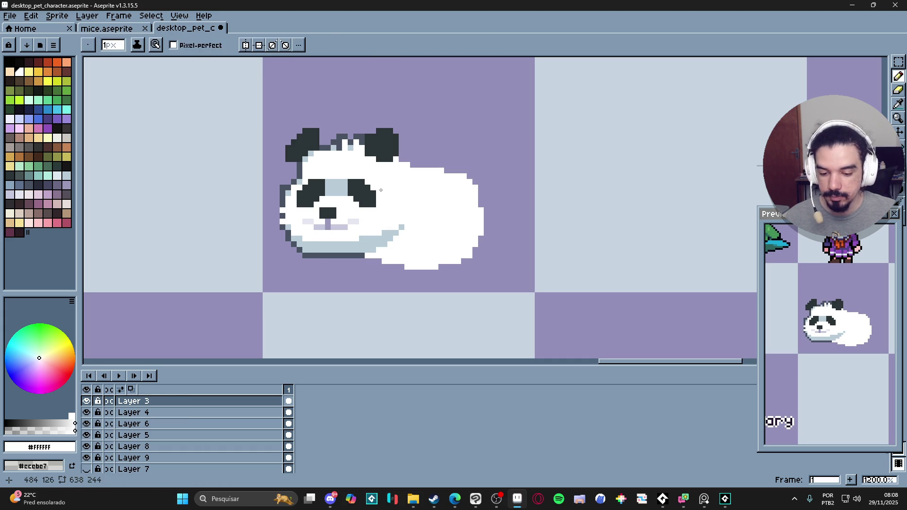
pyautogui.keyDown('alt'); pyautogui.click(370, 198); pyautogui.keyUp('alt')
pyautogui.press('+')
pyautogui.click(450, 253)
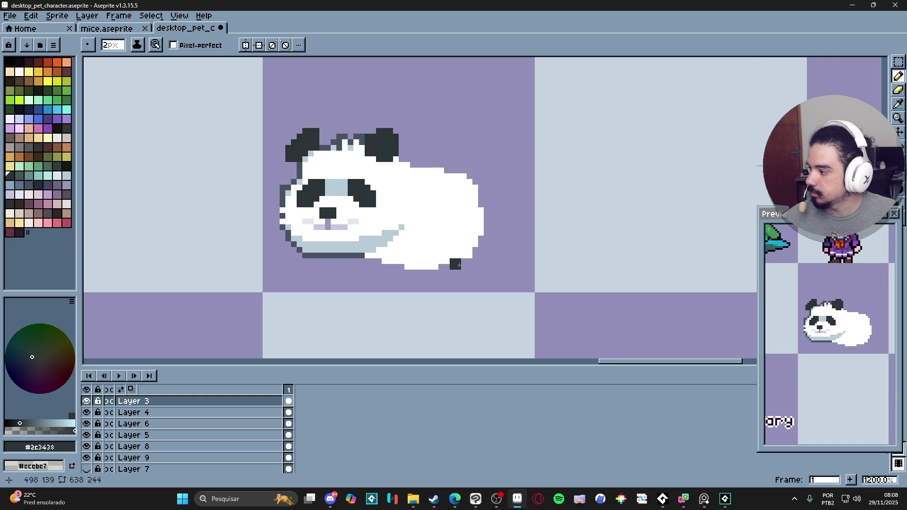
pyautogui.moveTo(449, 256)
pyautogui.mouseDown()
pyautogui.moveTo(454, 277)
pyautogui.moveTo(454, 250)
pyautogui.moveTo(470, 258)
pyautogui.moveTo(474, 272)
pyautogui.moveTo(462, 272)
pyautogui.mouseUp()
pyautogui.click(474, 273)
pyautogui.hotkey('ctrl', 'z')
pyautogui.click(459, 278)
# At 1px, whiten the leg's top-left corner pixel and extend its bottom row leftward.
pyautogui.press('-')
pyautogui.keyDown('alt'); pyautogui.click(442, 250); pyautogui.keyUp('alt')
pyautogui.click(447, 249)
pyautogui.keyDown('alt'); pyautogui.click(443, 263); pyautogui.keyUp('alt')
pyautogui.click(436, 278)
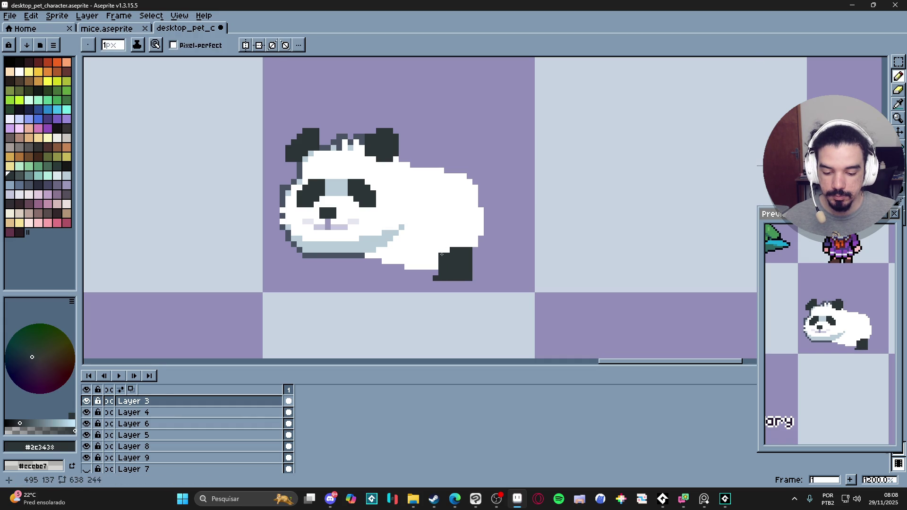
# Widen the hind leg's bottom row on both sides and add a dark pixel atop it.
pyautogui.press('e')
pyautogui.scroll(-2, 442, 283)
pyautogui.scroll(2, 442, 284)
pyautogui.scroll(1, 442, 284)
pyautogui.press('b')
pyautogui.click(435, 285)
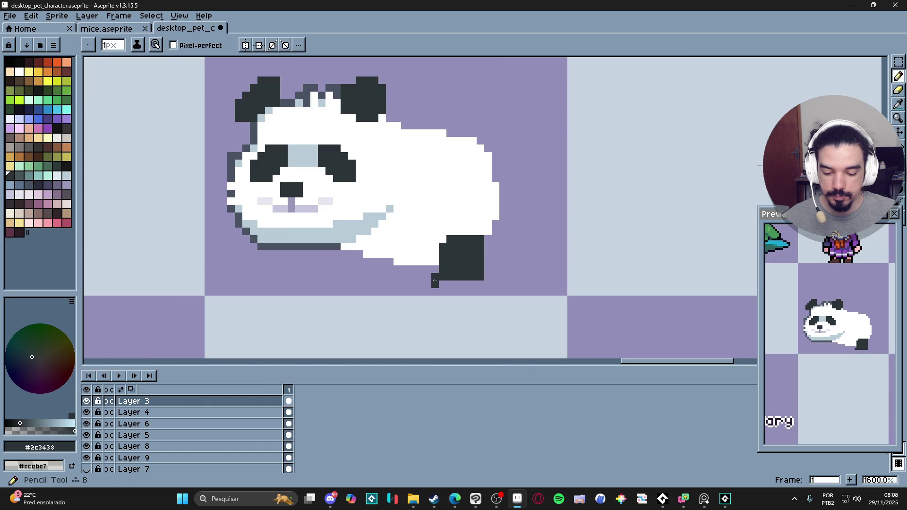
pyautogui.keyDown('shift'); pyautogui.click(450, 284); pyautogui.keyUp('shift')
pyautogui.scroll(-1, 480, 278)
pyautogui.scroll(1, 480, 277)
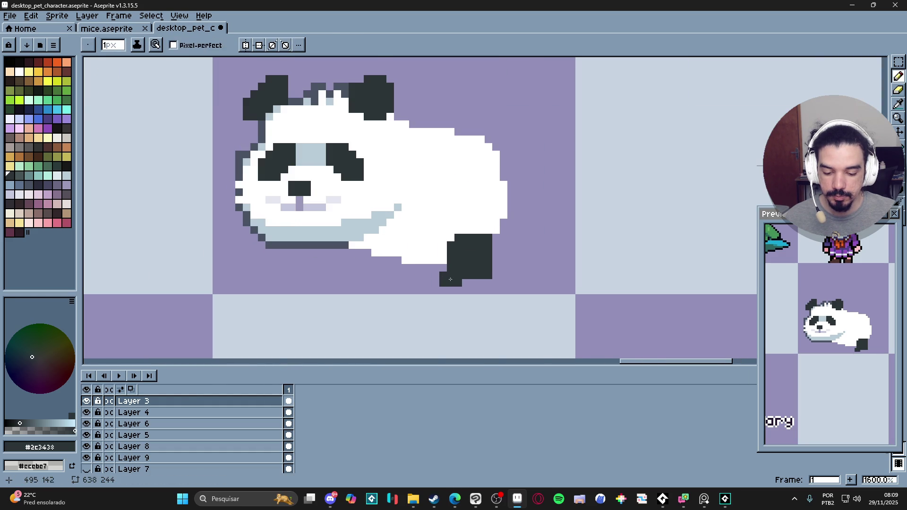
pyautogui.moveTo(473, 282); pyautogui.dragTo(483, 282)
pyautogui.scroll(-1, 484, 282)
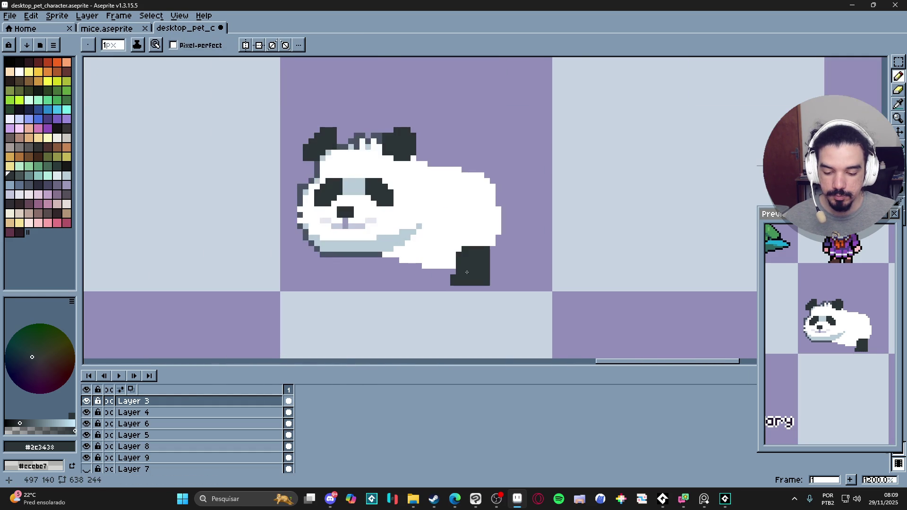
pyautogui.scroll(1, 478, 240)
pyautogui.click(477, 240)
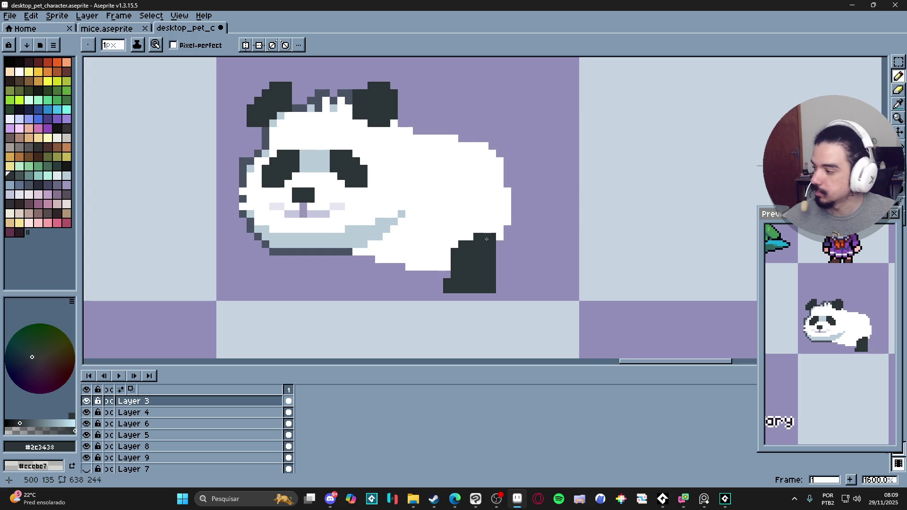
pyautogui.scroll(-2, 486, 234)
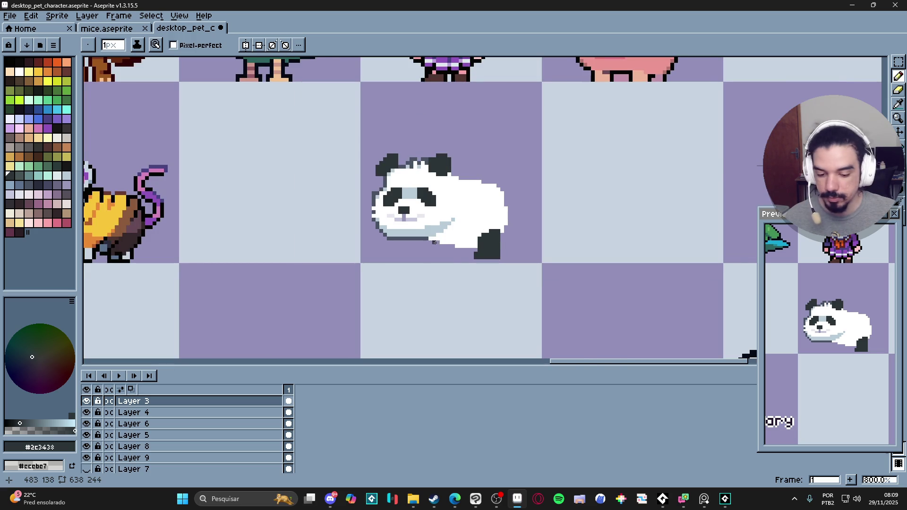
# Draw a thick dark band at the neck separating the head from the body.
pyautogui.scroll(2, 434, 242)
pyautogui.moveTo(456, 147)
pyautogui.mouseDown()
pyautogui.moveTo(454, 201)
pyautogui.moveTo(433, 234)
pyautogui.moveTo(452, 213)
pyautogui.mouseUp()
pyautogui.moveTo(462, 158); pyautogui.dragTo(458, 203)
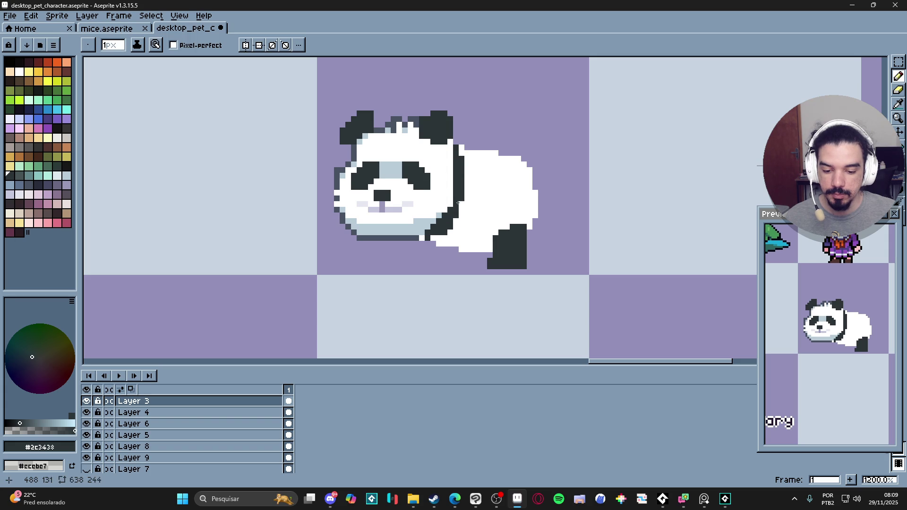
pyautogui.moveTo(467, 161)
pyautogui.mouseDown()
pyautogui.moveTo(457, 217)
pyautogui.moveTo(435, 236)
pyautogui.mouseUp()
pyautogui.scroll(-4, 440, 236)
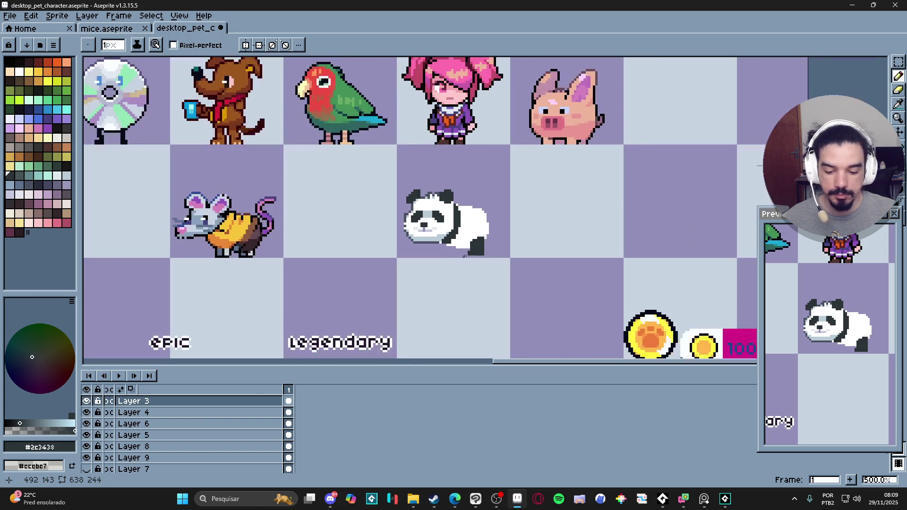
pyautogui.scroll(-1, 474, 250)
pyautogui.scroll(1, 446, 254)
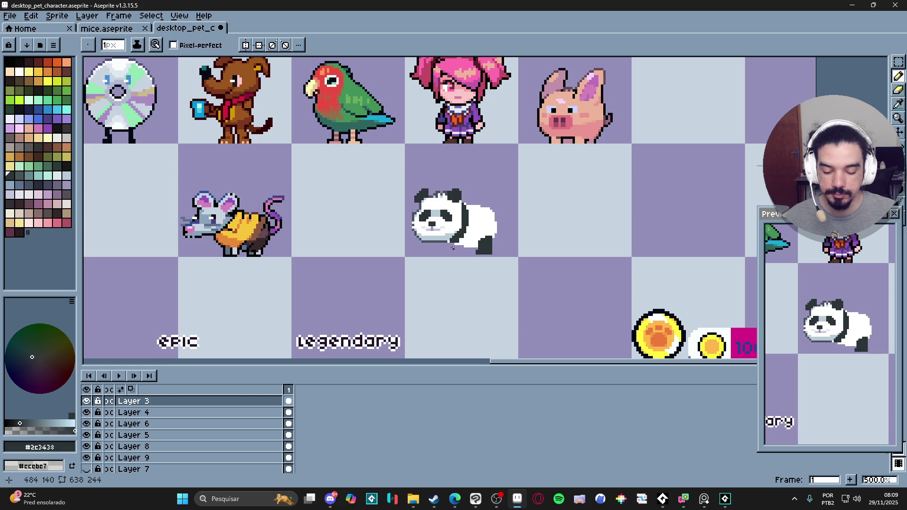
pyautogui.scroll(2, 466, 218)
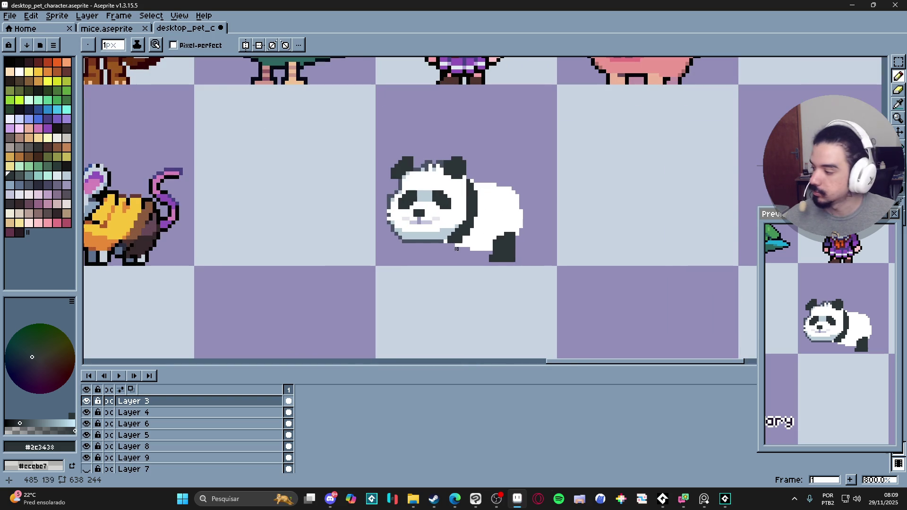
pyautogui.scroll(2, 456, 259)
# With a 2px brush draw two wide dark front legs, then widen the leftmost leg at 1px.
pyautogui.press('+')
pyautogui.click(449, 240)
pyautogui.keyDown('shift'); pyautogui.click(447, 255); pyautogui.keyUp('shift')
pyautogui.click(454, 258)
pyautogui.keyDown('shift'); pyautogui.click(456, 236); pyautogui.keyUp('shift')
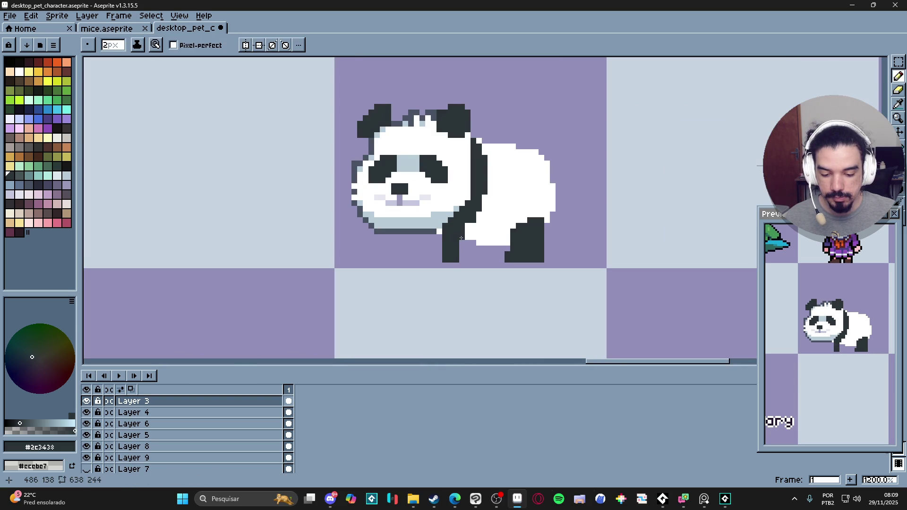
pyautogui.moveTo(459, 259)
pyautogui.mouseDown()
pyautogui.moveTo(459, 247)
pyautogui.moveTo(435, 263)
pyautogui.moveTo(414, 236)
pyautogui.mouseUp()
pyautogui.press('-')
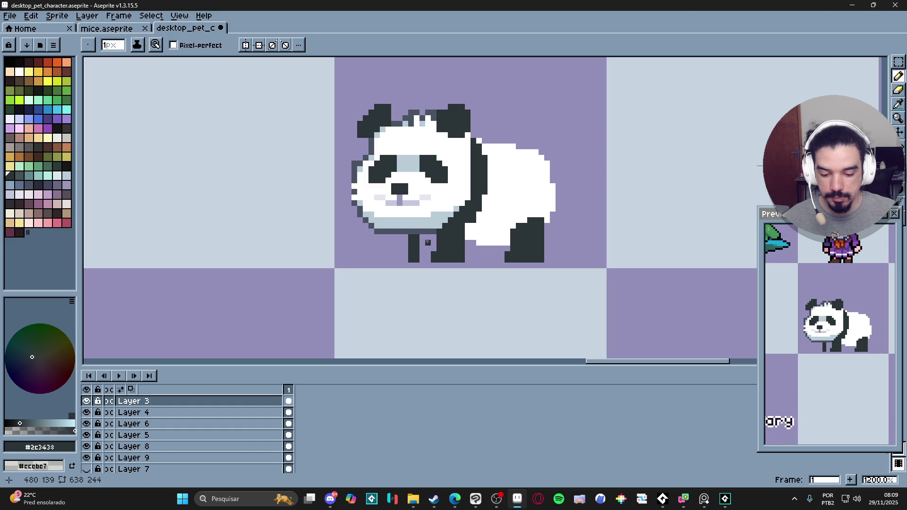
pyautogui.moveTo(405, 261)
pyautogui.mouseDown()
pyautogui.moveTo(405, 249)
pyautogui.moveTo(422, 251)
pyautogui.mouseUp()
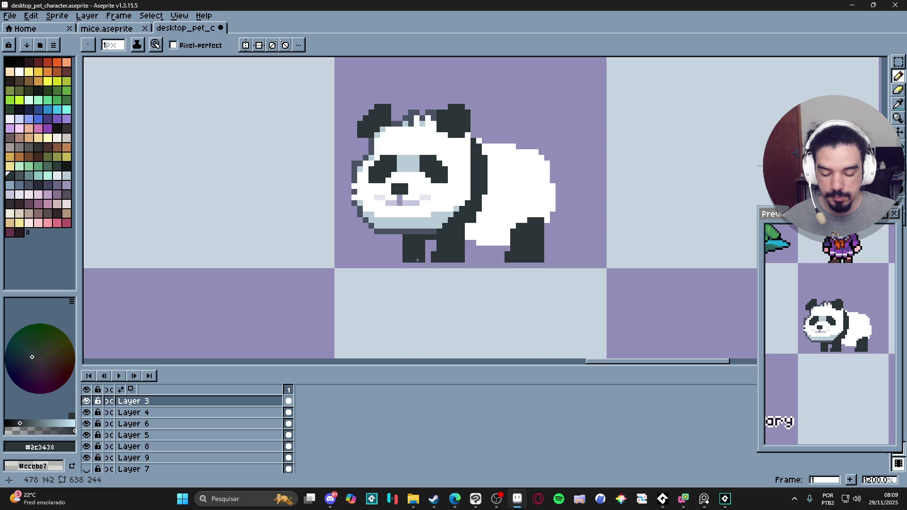
pyautogui.scroll(-4, 447, 267)
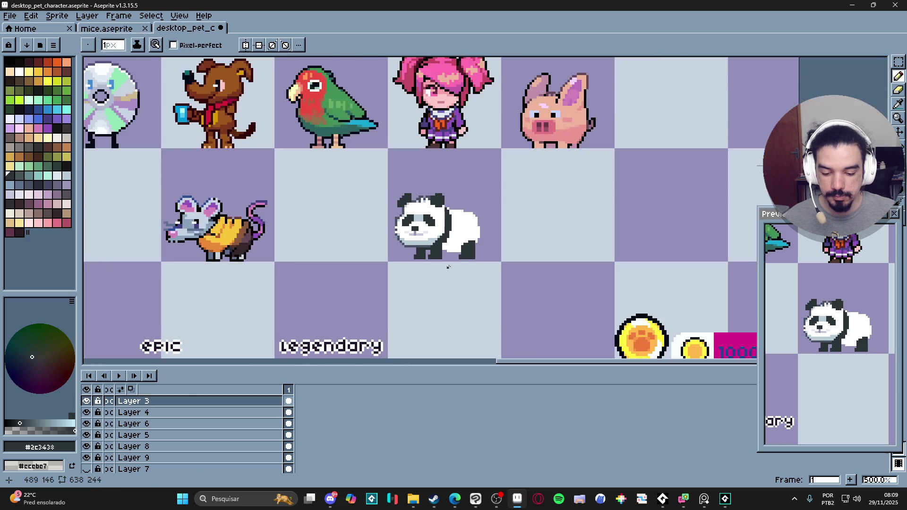
pyautogui.scroll(4, 453, 251)
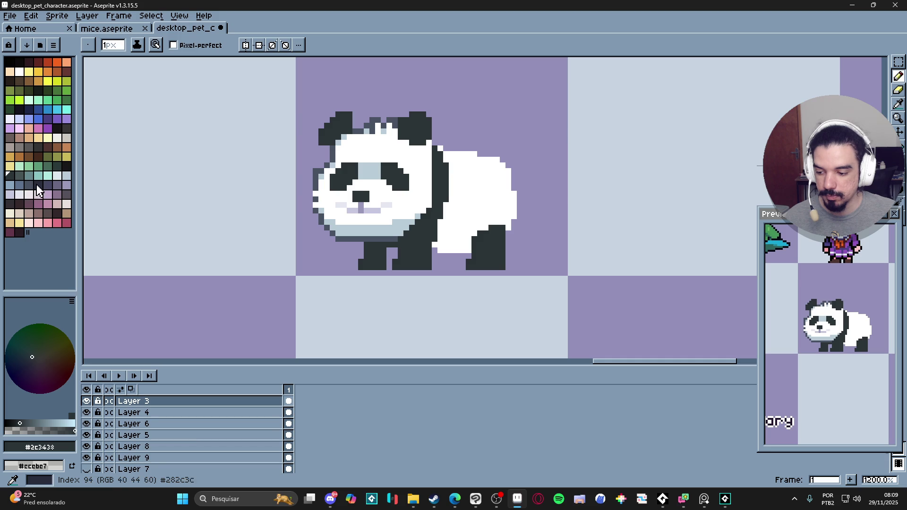
# Dot grey shading pixels along the panda's dark outline.
pyautogui.click(55, 187)
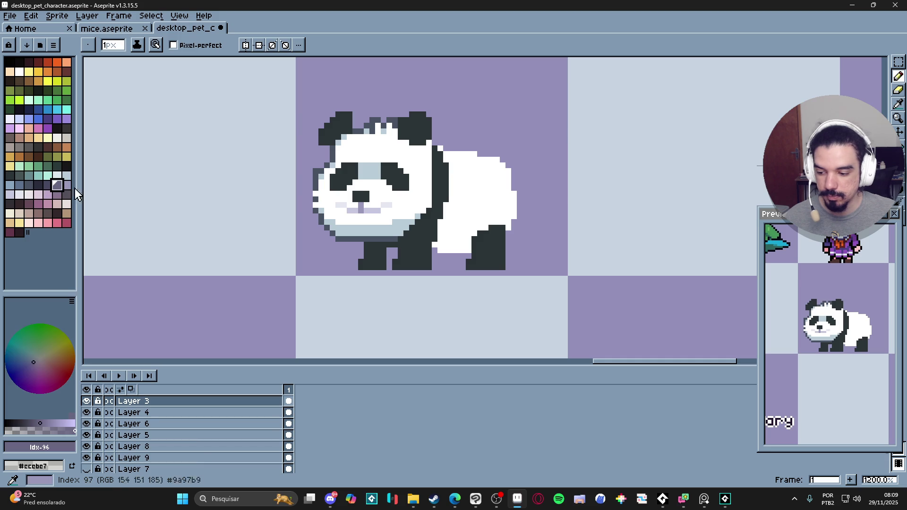
pyautogui.click(445, 204)
pyautogui.click(440, 216)
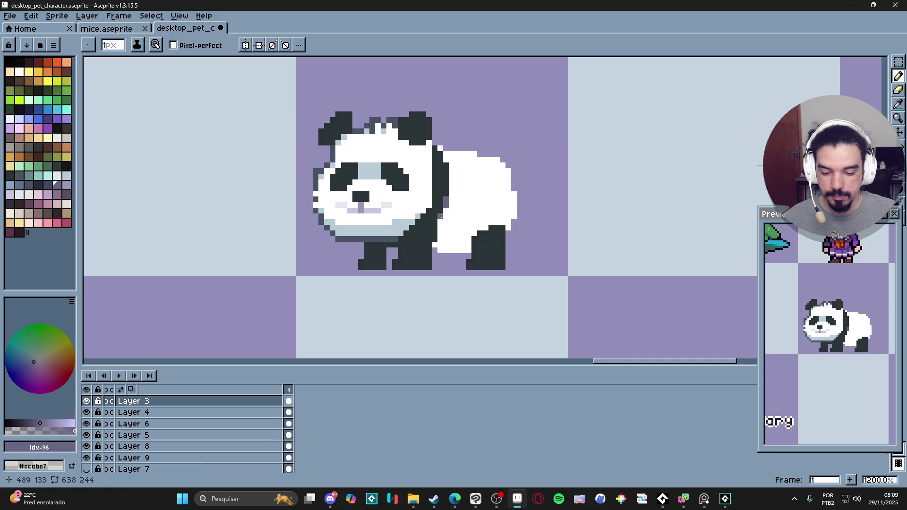
pyautogui.click(446, 161)
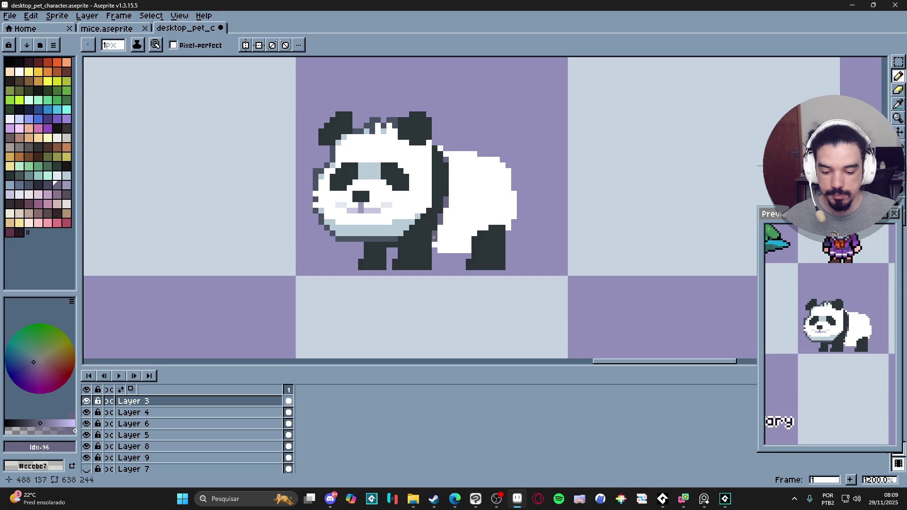
# Paint white beside the hind leg and along the panda's upper back edge.
pyautogui.press('e')
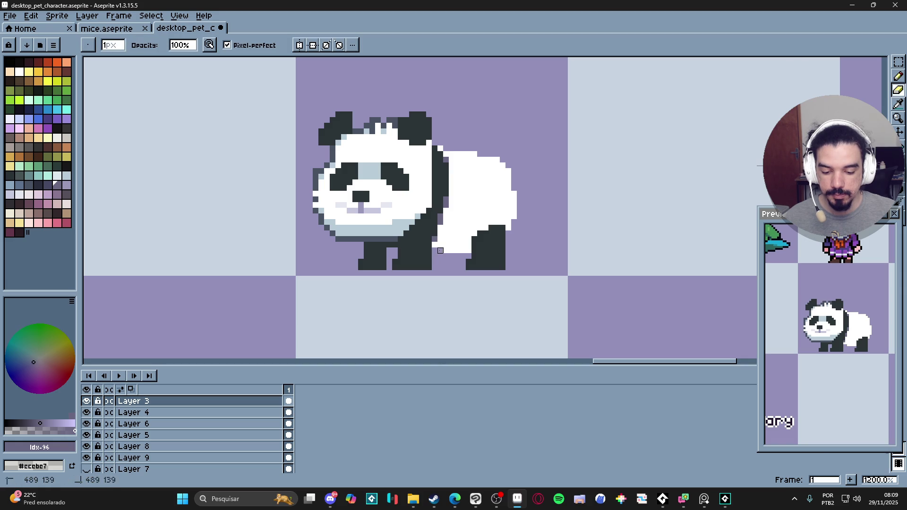
pyautogui.keyDown('alt'); pyautogui.click(512, 223); pyautogui.keyUp('alt')
pyautogui.press('b')
pyautogui.moveTo(508, 229)
pyautogui.mouseDown()
pyautogui.moveTo(508, 240)
pyautogui.moveTo(508, 227)
pyautogui.mouseUp()
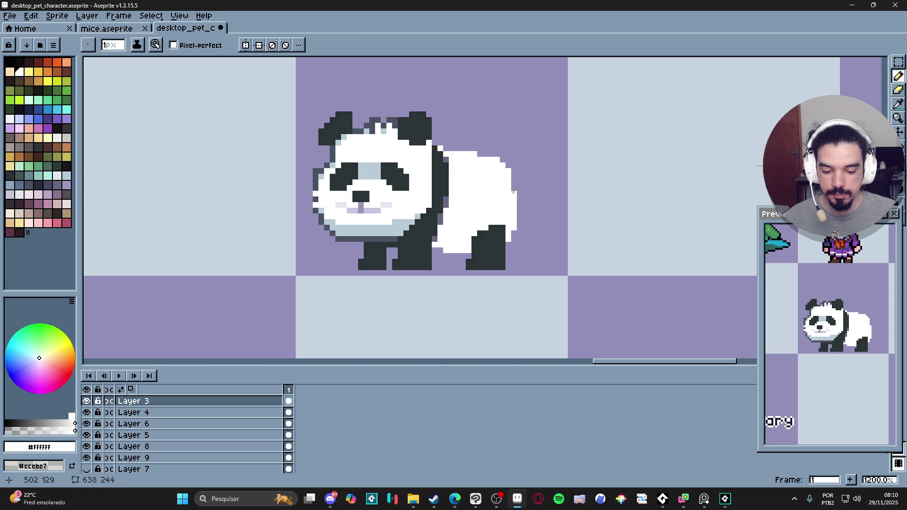
pyautogui.press('e')
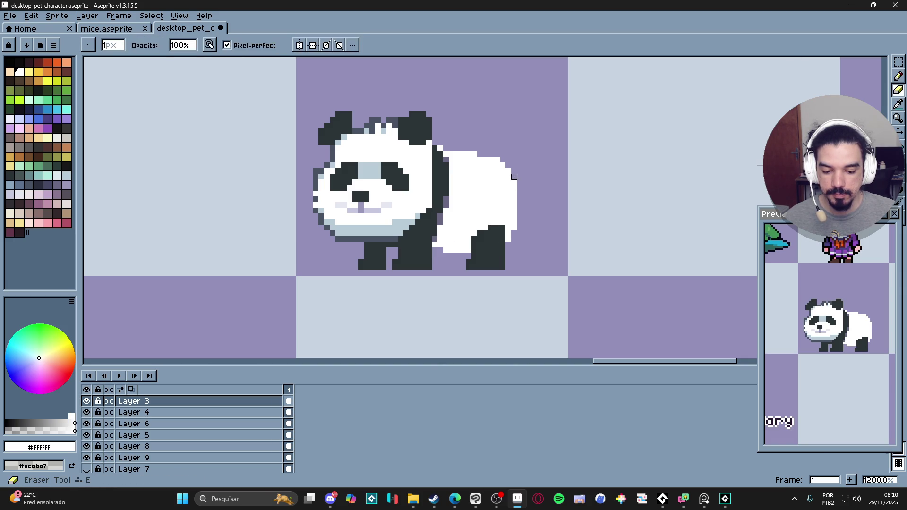
pyautogui.press('b')
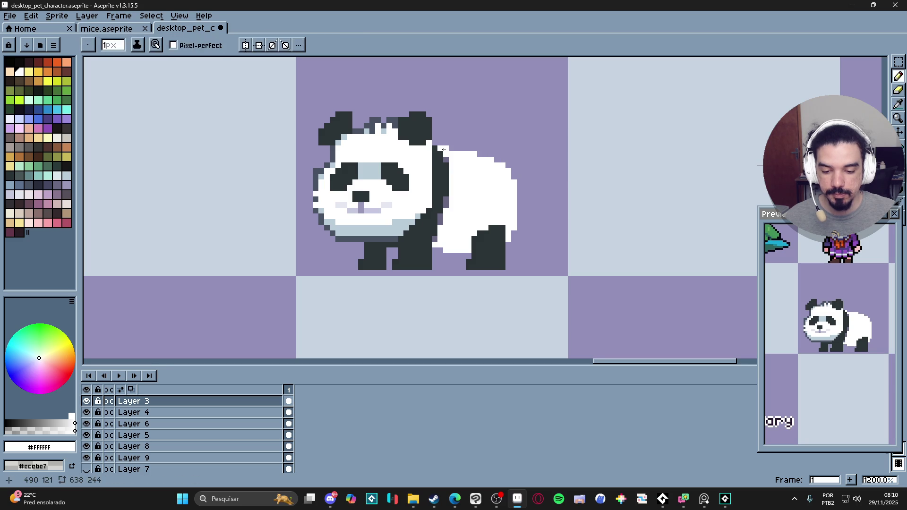
pyautogui.scroll(-4, 486, 202)
pyautogui.scroll(4, 486, 202)
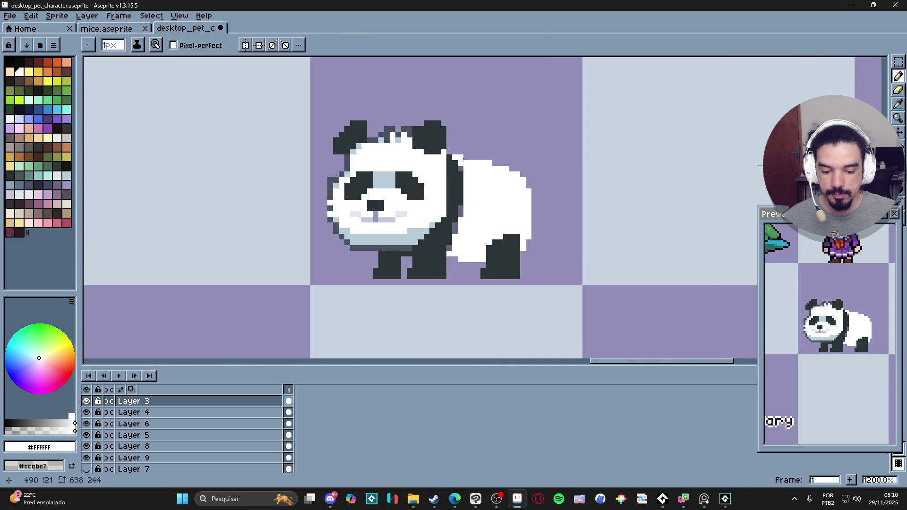
pyautogui.moveTo(506, 163); pyautogui.dragTo(531, 186)
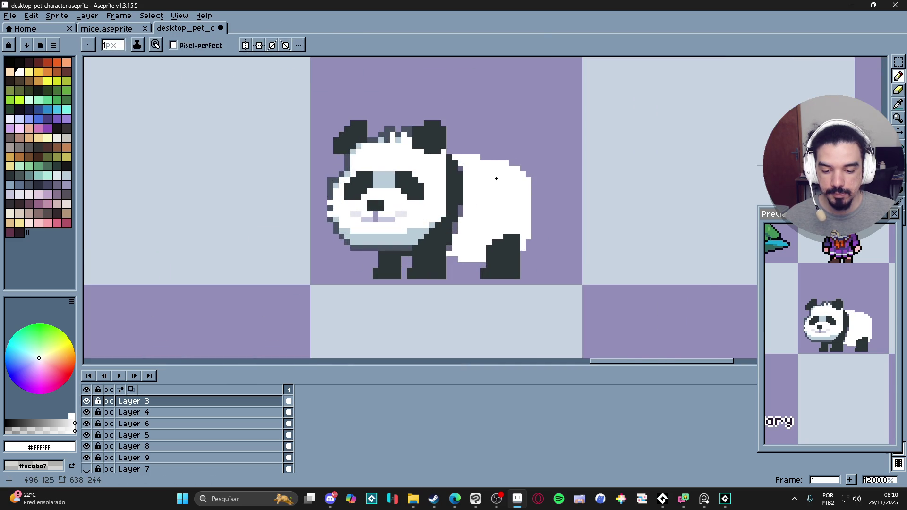
# Eyedrop the dark outline colour and the greyish-purple shading colour.
pyautogui.keyDown('alt'); pyautogui.click(448, 154); pyautogui.keyUp('alt')
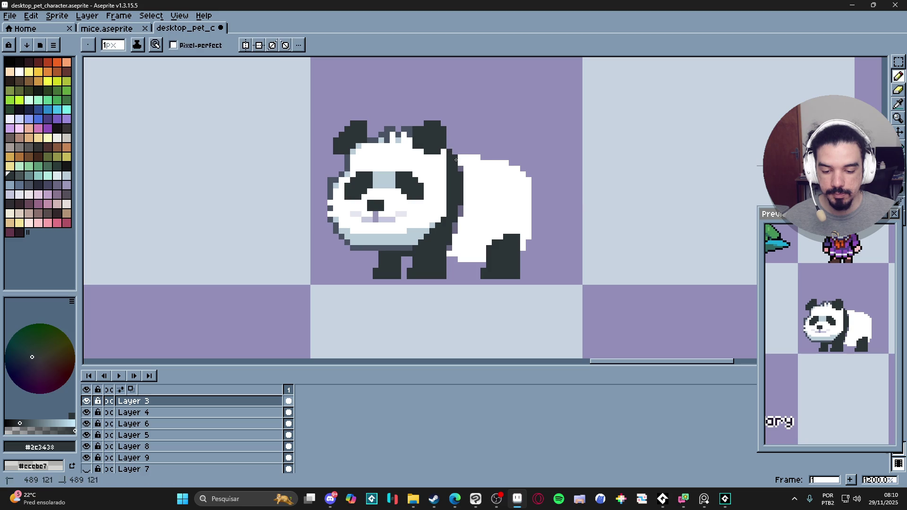
pyautogui.keyDown('alt'); pyautogui.click(455, 158); pyautogui.keyUp('alt')
pyautogui.scroll(-3, 491, 214)
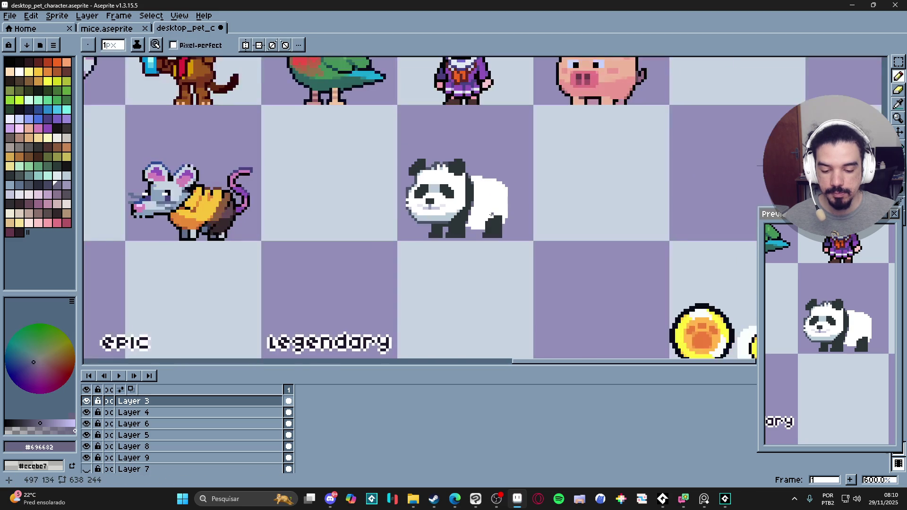
pyautogui.scroll(-1, 485, 228)
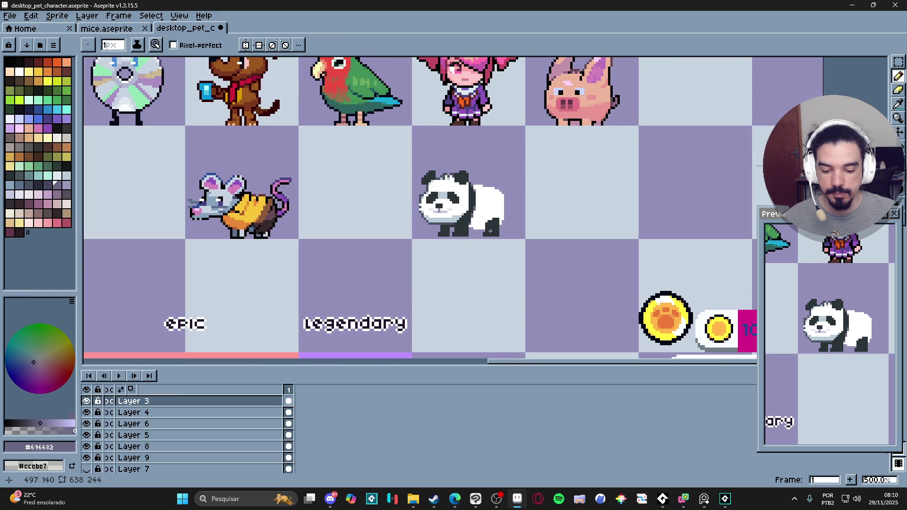
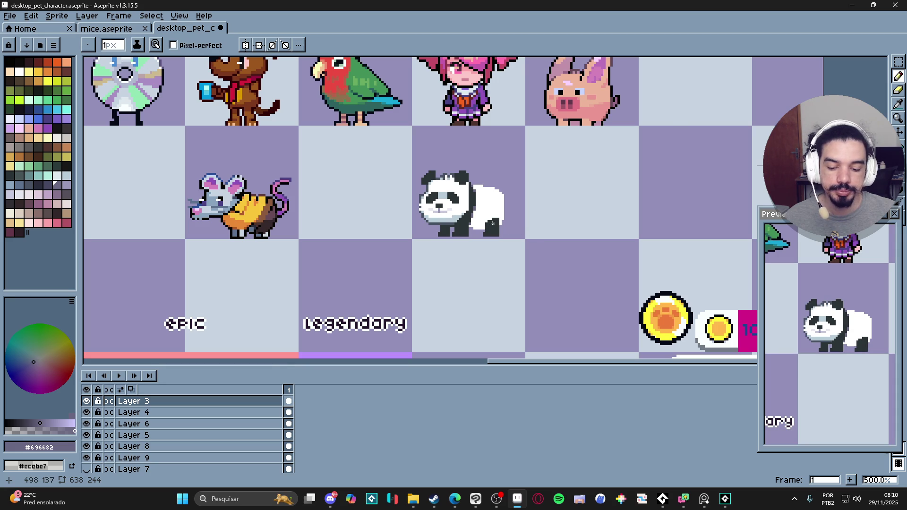
# Pick the dark #2c3438 colour and erase the grey row under the panda's head.
pyautogui.scroll(2, 463, 223)
pyautogui.scroll(2, 470, 200)
pyautogui.keyDown('alt'); pyautogui.click(475, 208); pyautogui.keyUp('alt')
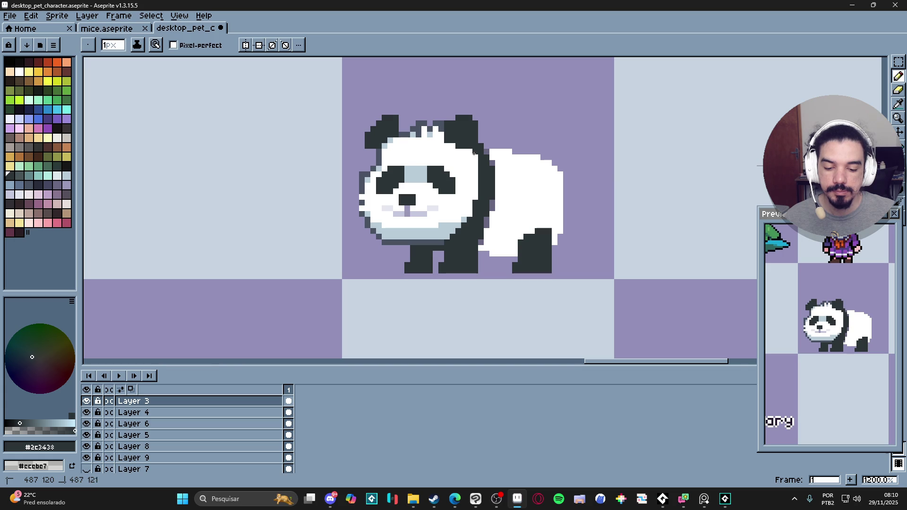
pyautogui.scroll(-2, 492, 191)
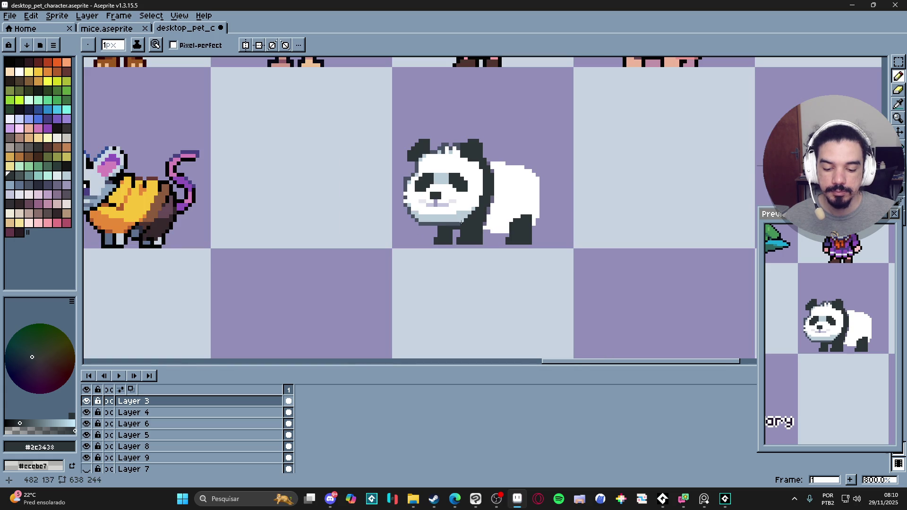
pyautogui.scroll(2, 466, 222)
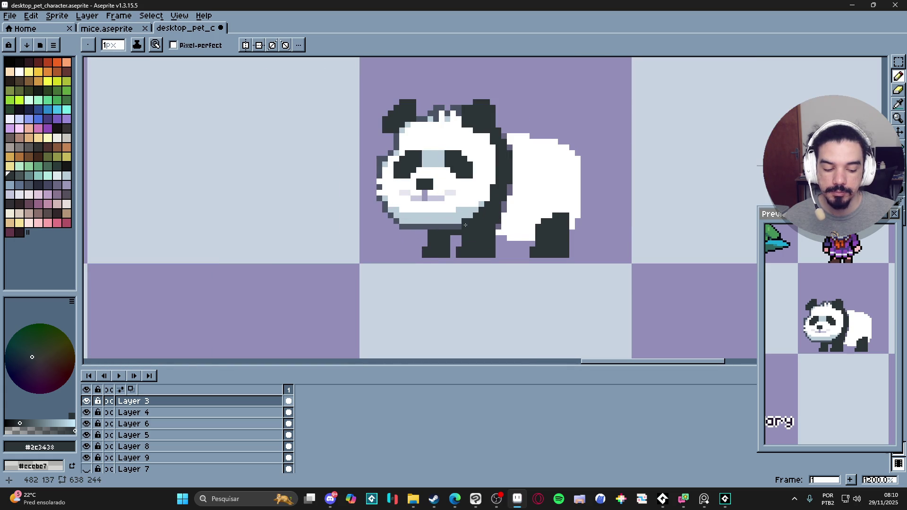
pyautogui.scroll(1, 466, 219)
pyautogui.keyDown('alt'); pyautogui.click(477, 224); pyautogui.keyUp('alt')
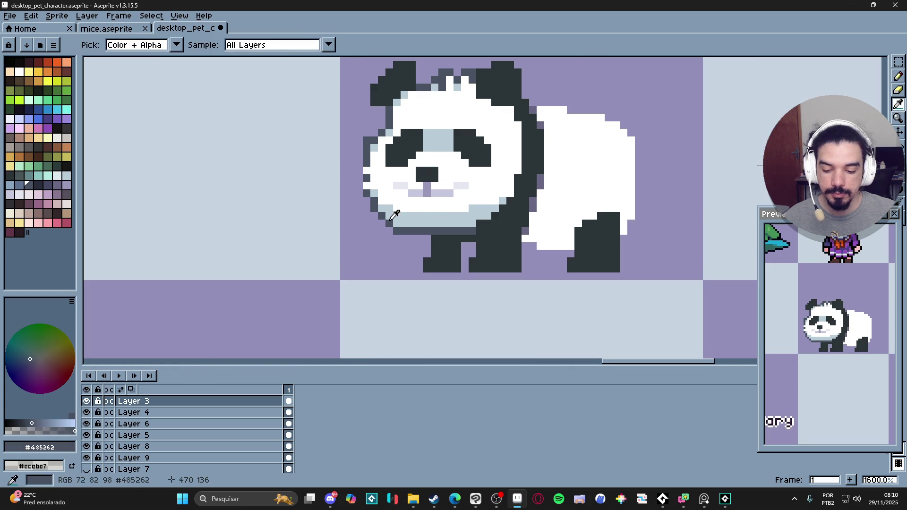
pyautogui.press('e')
pyautogui.moveTo(397, 231)
pyautogui.mouseDown()
pyautogui.moveTo(476, 231)
pyautogui.moveTo(440, 223)
pyautogui.mouseUp()
# Draw a dark #2c3438 outline down the panda's back and touch up the edge near the hind leg.
pyautogui.press('b')
pyautogui.keyDown('alt'); pyautogui.click(434, 240); pyautogui.keyUp('alt')
pyautogui.scroll(-2, 490, 230)
pyautogui.scroll(2, 490, 229)
pyautogui.scroll(-4, 440, 223)
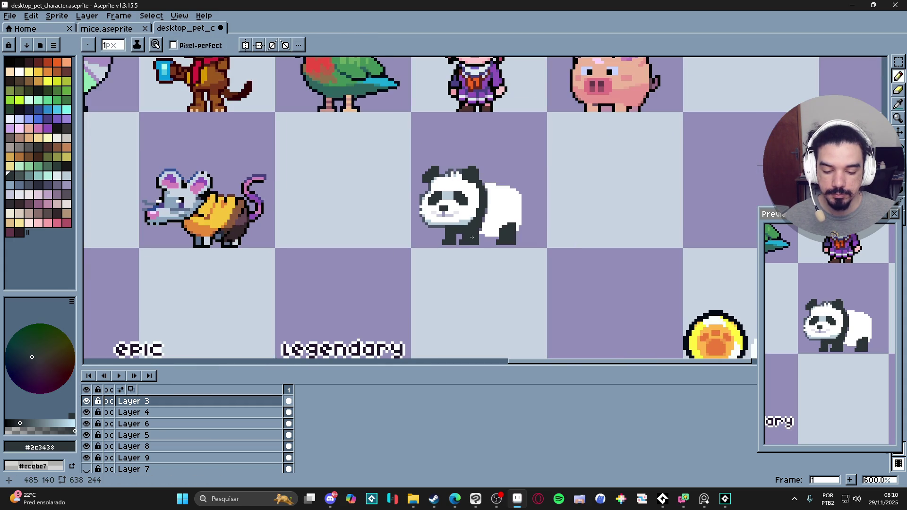
pyautogui.scroll(1, 474, 224)
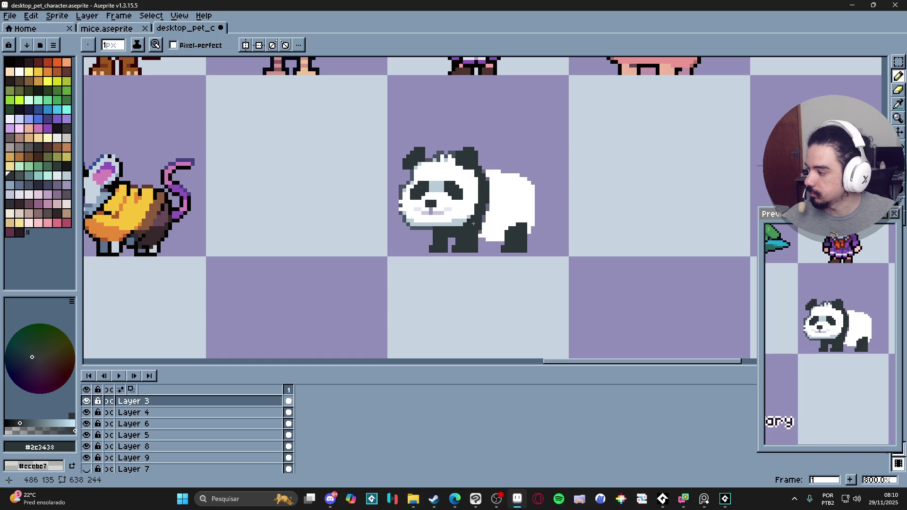
pyautogui.scroll(2, 487, 208)
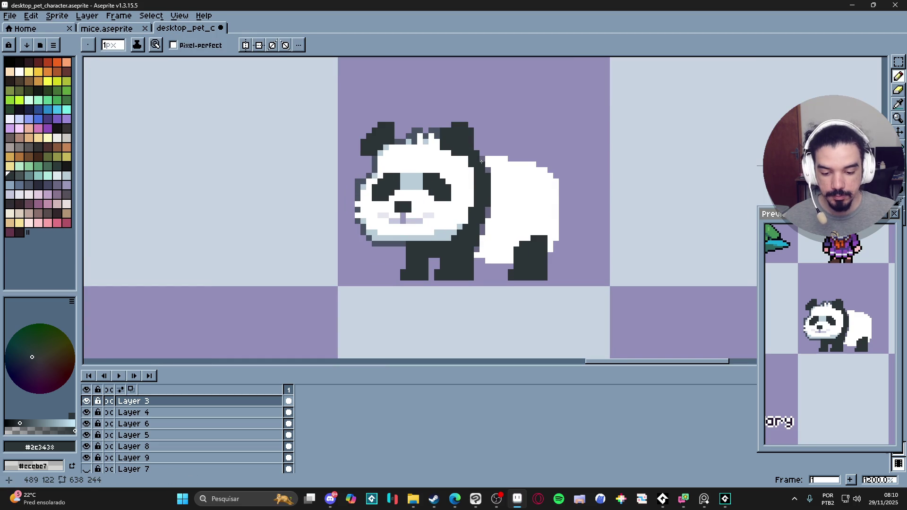
pyautogui.click(494, 174)
pyautogui.keyDown('shift'); pyautogui.click(495, 204); pyautogui.keyUp('shift')
pyautogui.moveTo(495, 205); pyautogui.dragTo(482, 232)
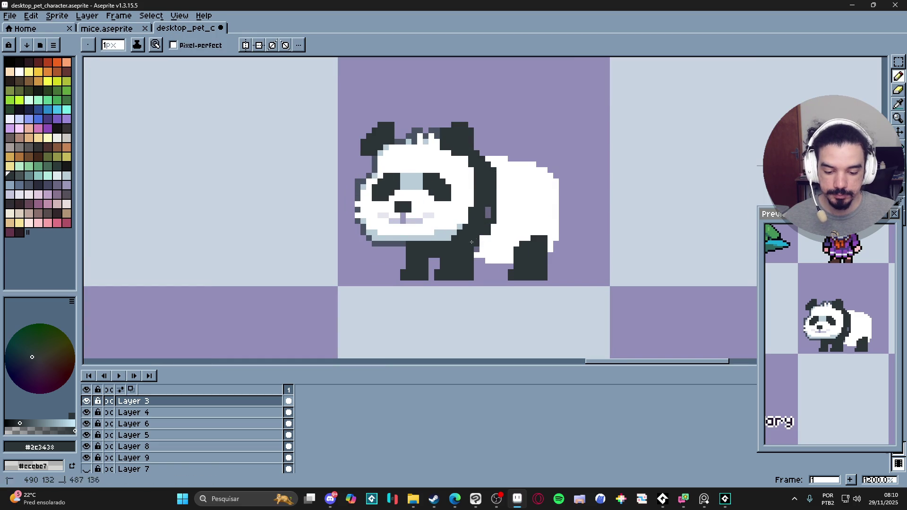
pyautogui.click(489, 217)
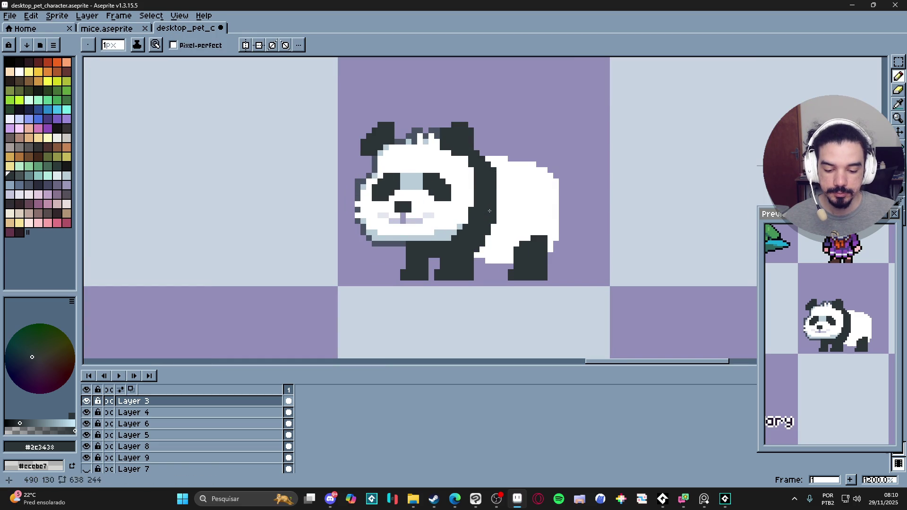
pyautogui.moveTo(474, 251); pyautogui.dragTo(478, 263)
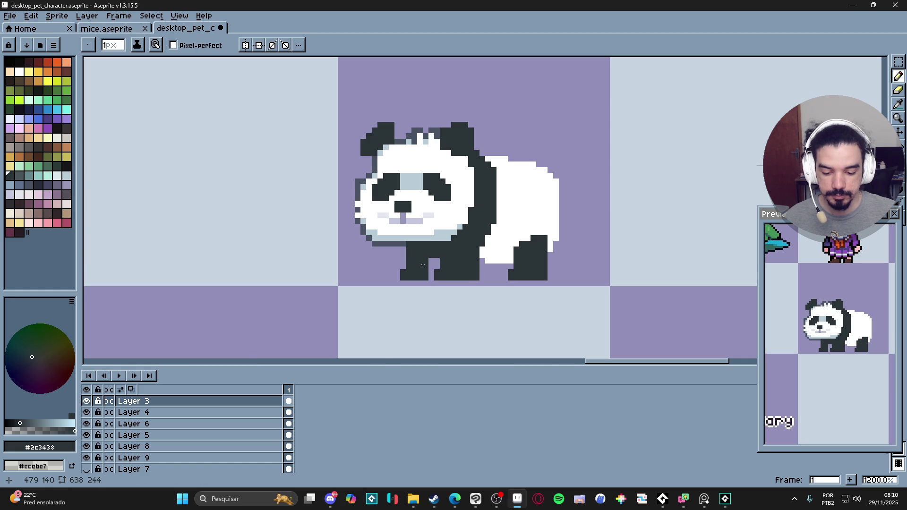
pyautogui.scroll(-3, 422, 264)
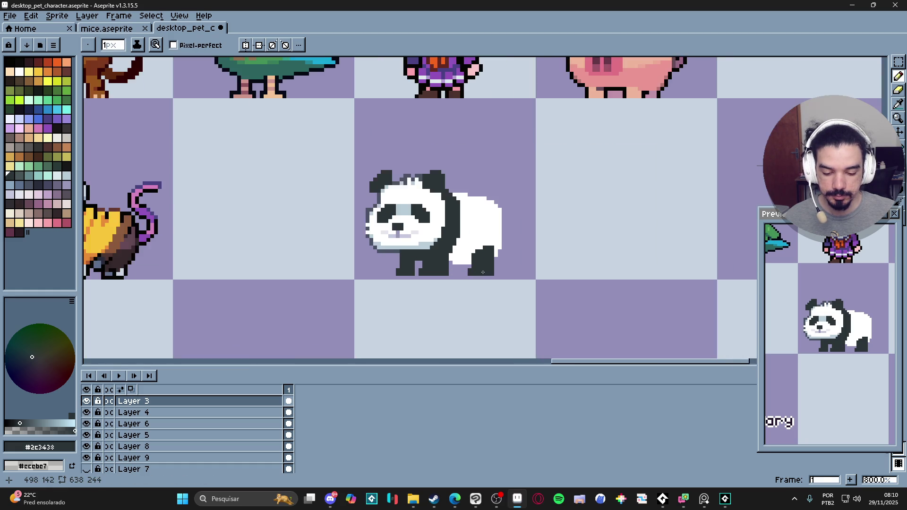
# Paint white pixels sampled from the body along the panda's right back edge.
pyautogui.scroll(3, 490, 224)
pyautogui.press('alt')
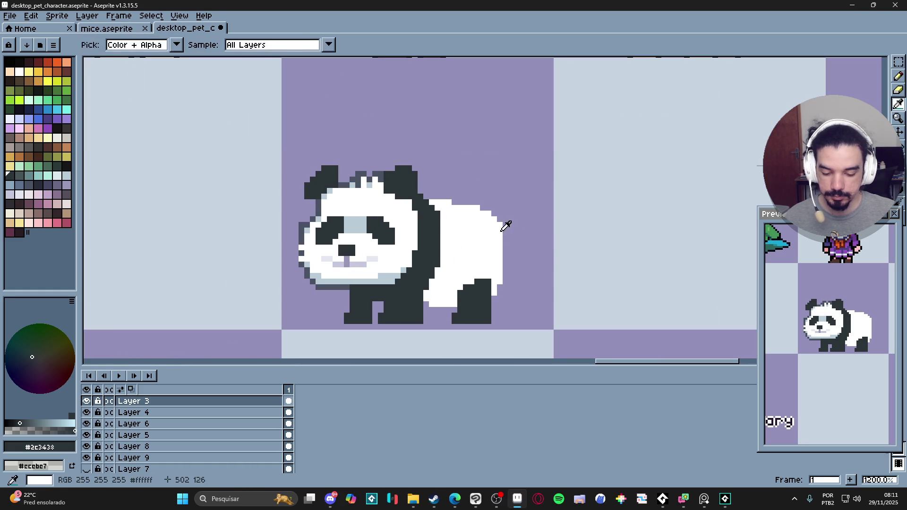
pyautogui.press('alt')
pyautogui.keyDown('alt'); pyautogui.click(470, 226); pyautogui.keyUp('alt')
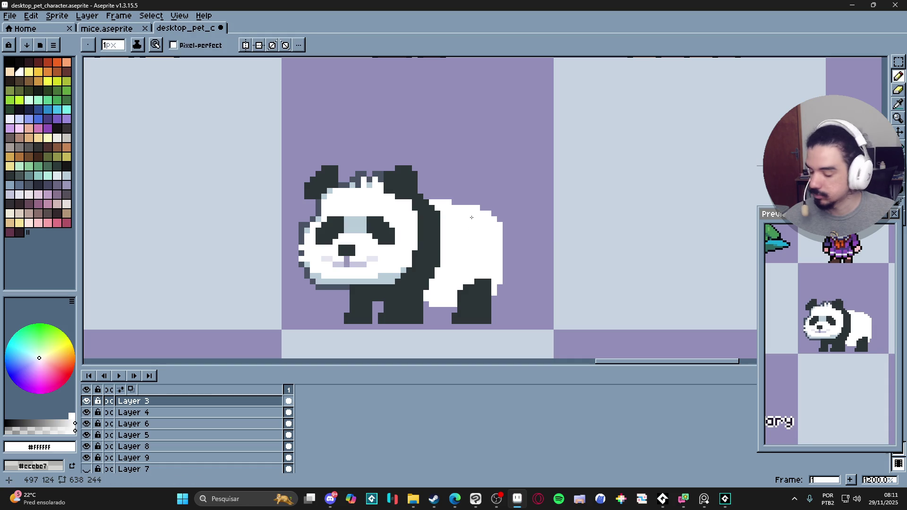
pyautogui.press('alt')
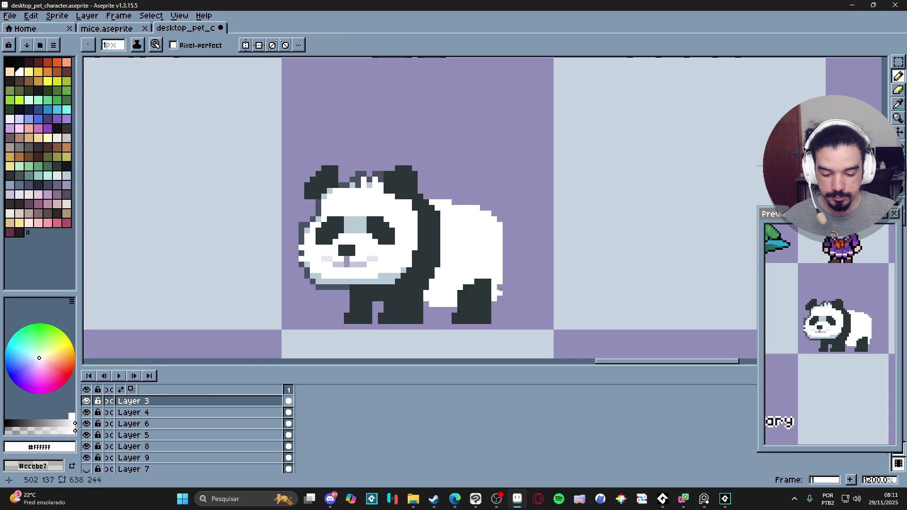
pyautogui.moveTo(506, 269); pyautogui.dragTo(505, 236)
pyautogui.click(499, 220)
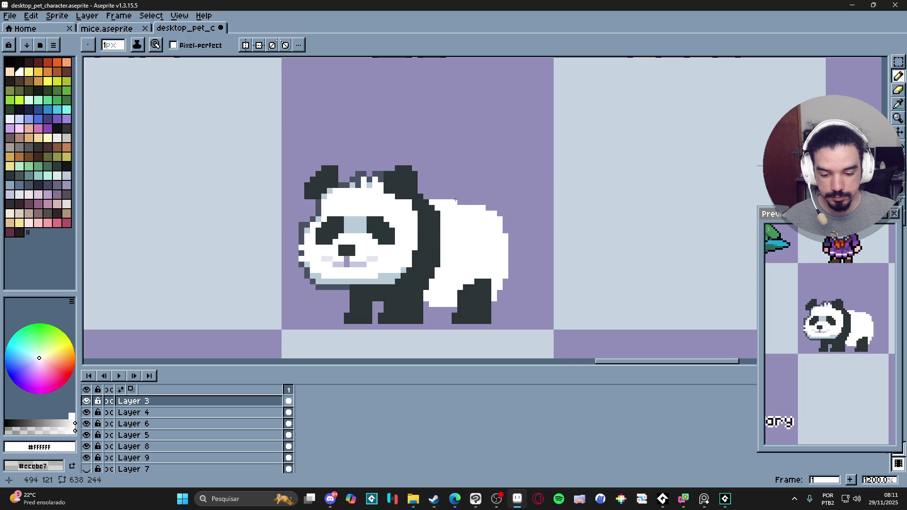
# Paint a dark tail on the panda's rump with a 2-pixel brush and trim its top.
pyautogui.scroll(-3, 466, 216)
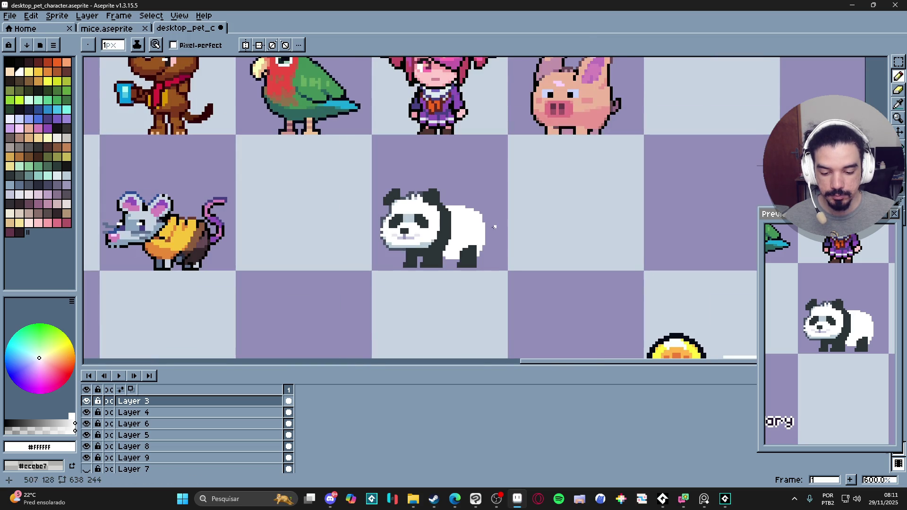
pyautogui.scroll(4, 497, 227)
pyautogui.keyDown('alt'); pyautogui.click(501, 230); pyautogui.keyUp('alt')
pyautogui.press('+')
pyautogui.moveTo(491, 245)
pyautogui.mouseDown()
pyautogui.moveTo(491, 213)
pyautogui.moveTo(492, 249)
pyautogui.mouseUp()
pyautogui.press('e')
pyautogui.click(492, 212)
pyautogui.click(485, 212)
pyautogui.press('b')
# Add three grey shading pixels from the palette along the panda's dark edge.
pyautogui.scroll(-1, 501, 235)
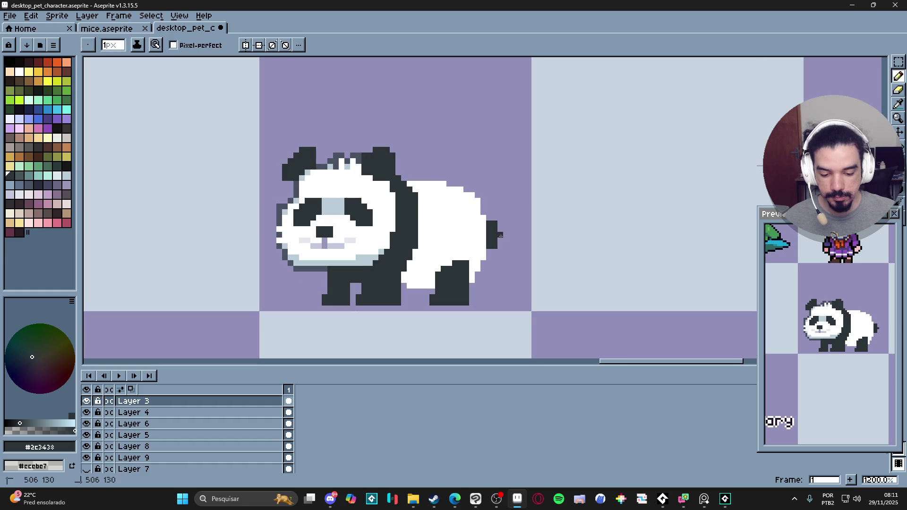
pyautogui.scroll(-4, 491, 249)
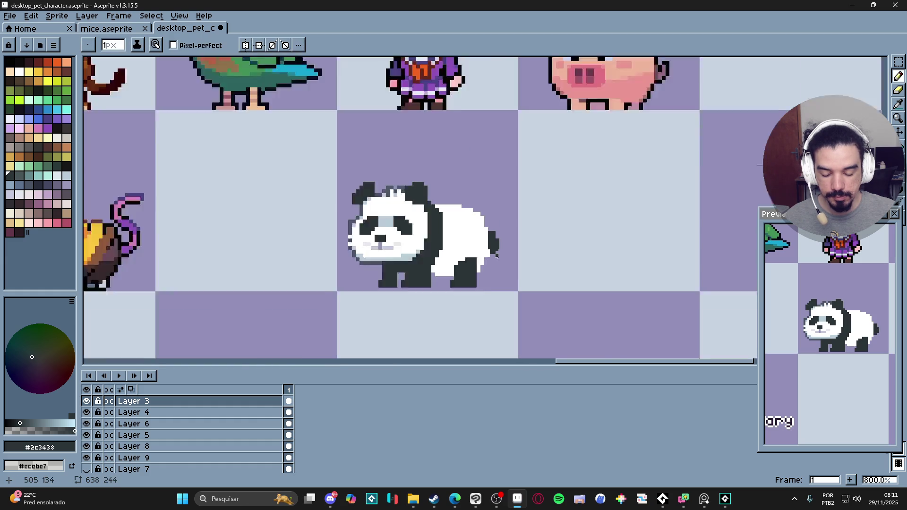
pyautogui.scroll(1, 466, 254)
pyautogui.scroll(-1, 465, 250)
pyautogui.scroll(2, 463, 226)
pyautogui.keyDown('alt'); pyautogui.click(462, 225); pyautogui.keyUp('alt')
pyautogui.scroll(3, 463, 234)
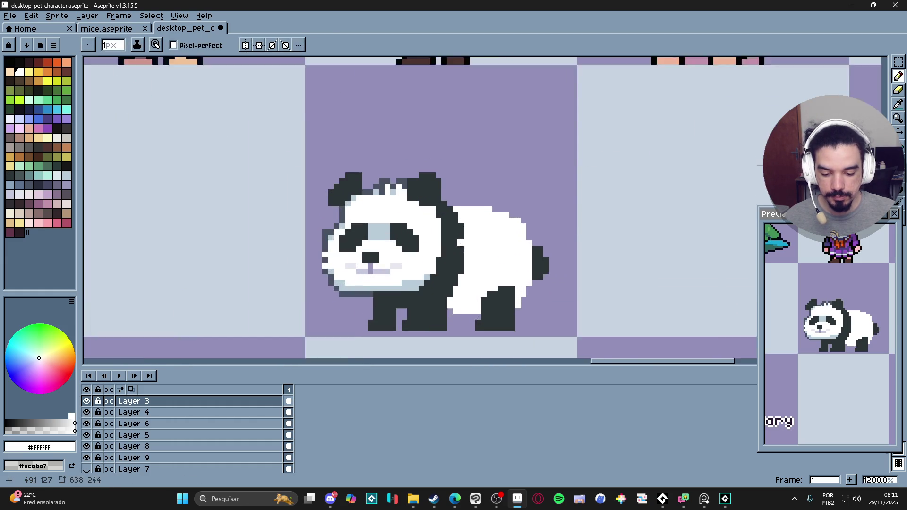
pyautogui.click(20, 176)
pyautogui.scroll(1, 399, 195)
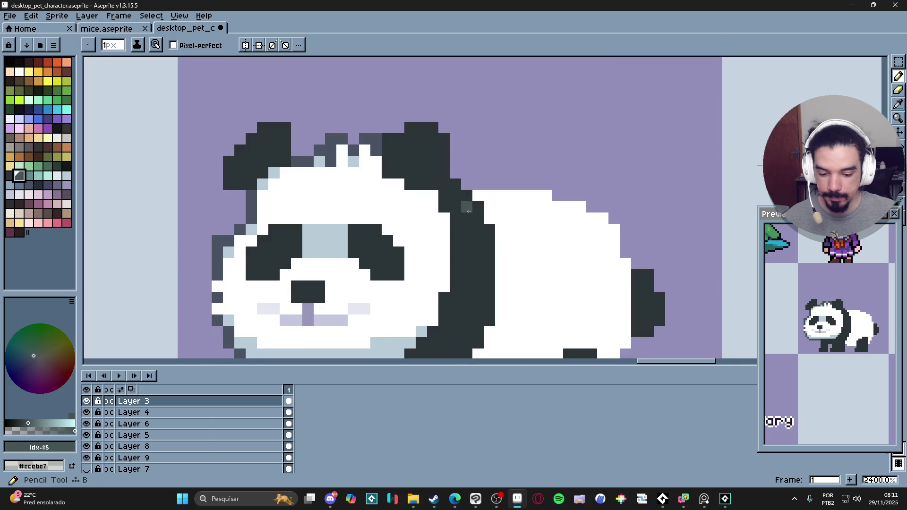
pyautogui.scroll(1, 488, 260)
pyautogui.click(493, 268)
pyautogui.click(469, 313)
pyautogui.click(480, 291)
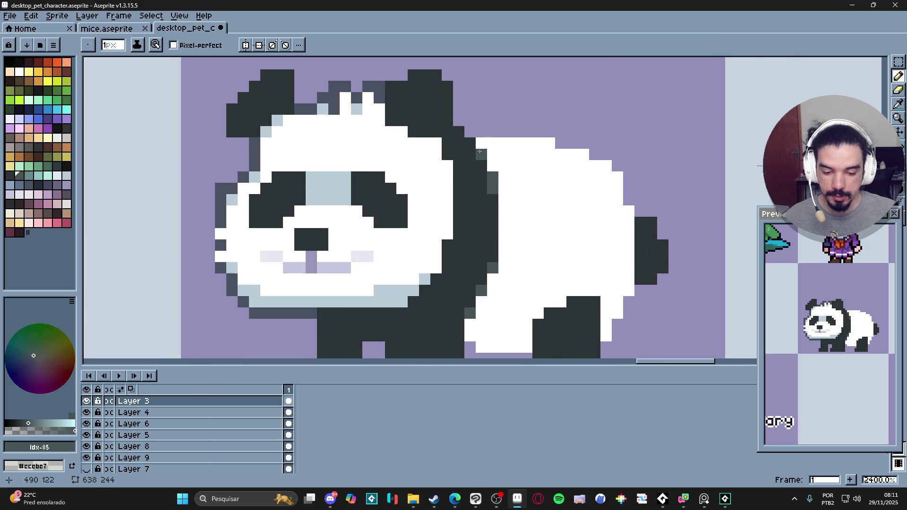
# Sample the #485262 outline colour from the panda with the eyedropper.
pyautogui.scroll(-5, 487, 180)
pyautogui.scroll(-1, 508, 206)
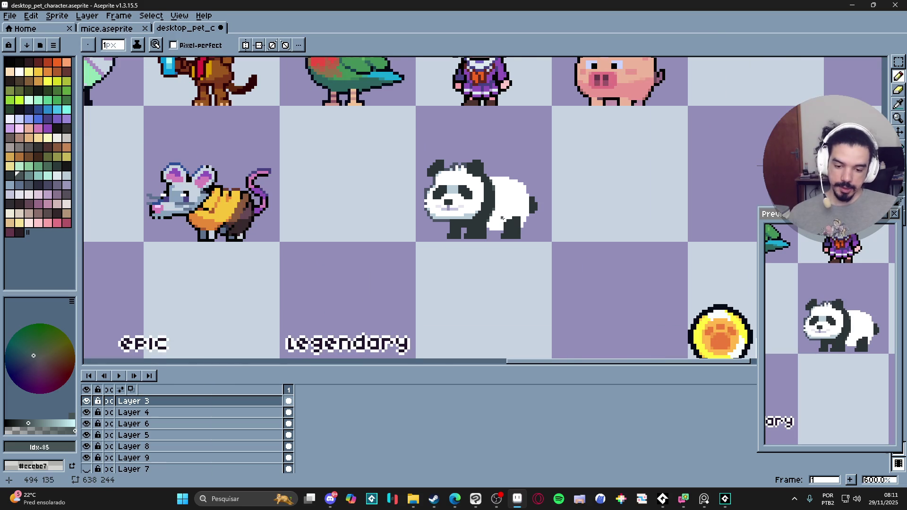
pyautogui.scroll(4, 474, 184)
pyautogui.press('i')
pyautogui.click(448, 137)
# Draw a #485262 dark grey line along the panda's back.
pyautogui.press('b')
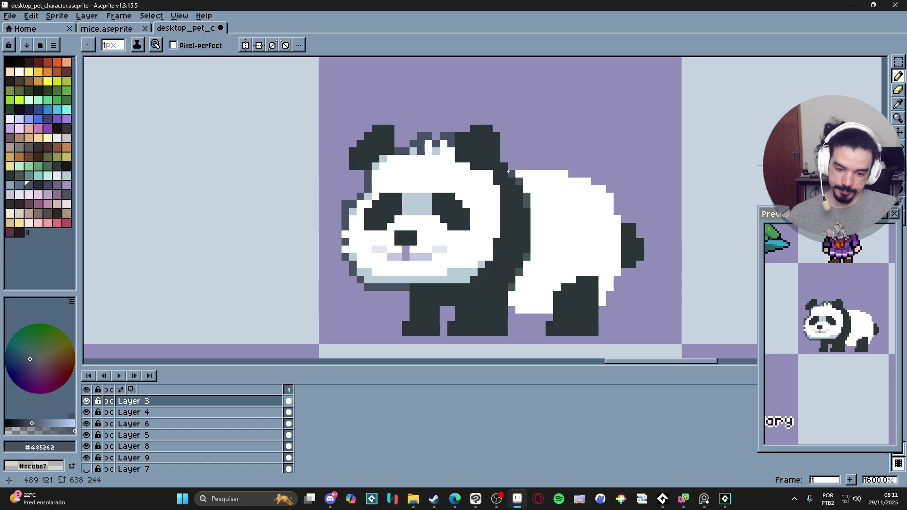
pyautogui.moveTo(510, 166)
pyautogui.mouseDown()
pyautogui.moveTo(568, 165)
pyautogui.moveTo(603, 180)
pyautogui.moveTo(617, 198)
pyautogui.moveTo(627, 218)
pyautogui.moveTo(626, 273)
pyautogui.moveTo(602, 309)
pyautogui.mouseUp()
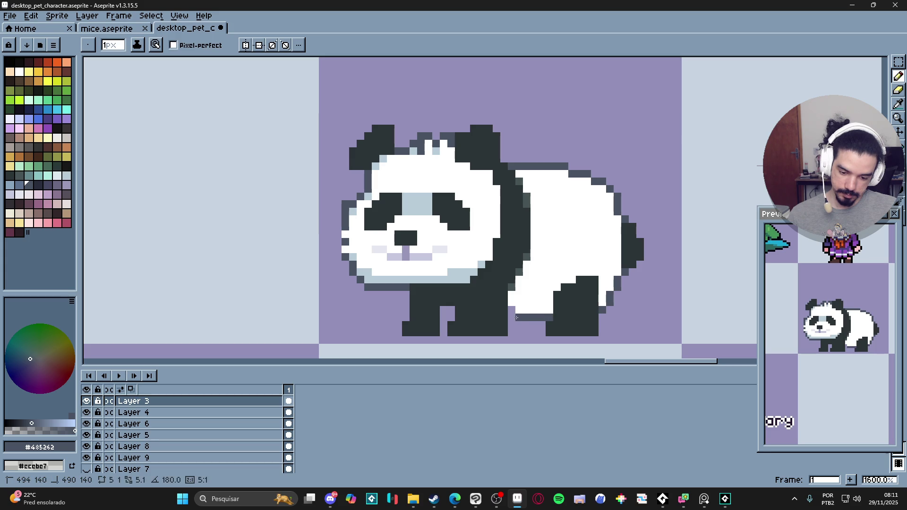
pyautogui.scroll(-2, 512, 312)
pyautogui.scroll(2, 511, 313)
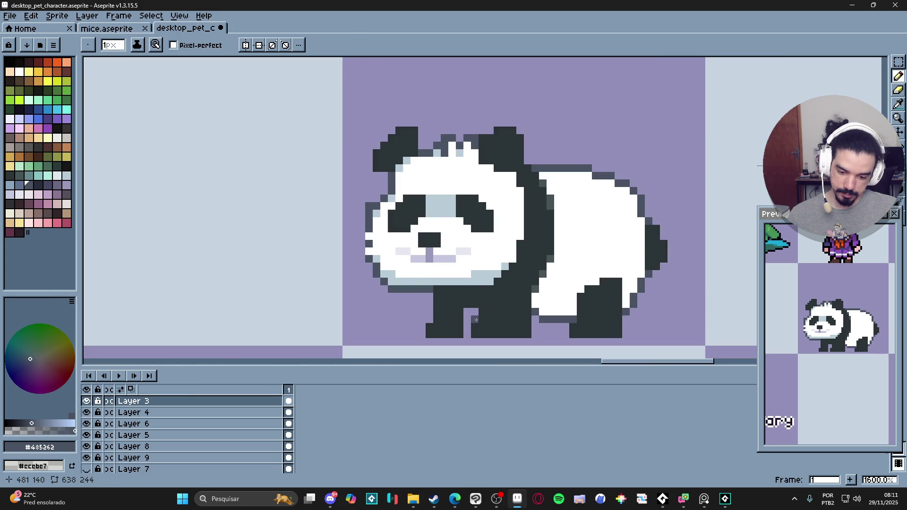
pyautogui.press('e')
pyautogui.press('b')
pyautogui.scroll(-2, 470, 321)
pyautogui.scroll(2, 468, 317)
# Touch up the lower body shading with the #2c3438, #b8ccd8 and #485262 shades.
pyautogui.keyDown('alt'); pyautogui.click(467, 316); pyautogui.keyUp('alt')
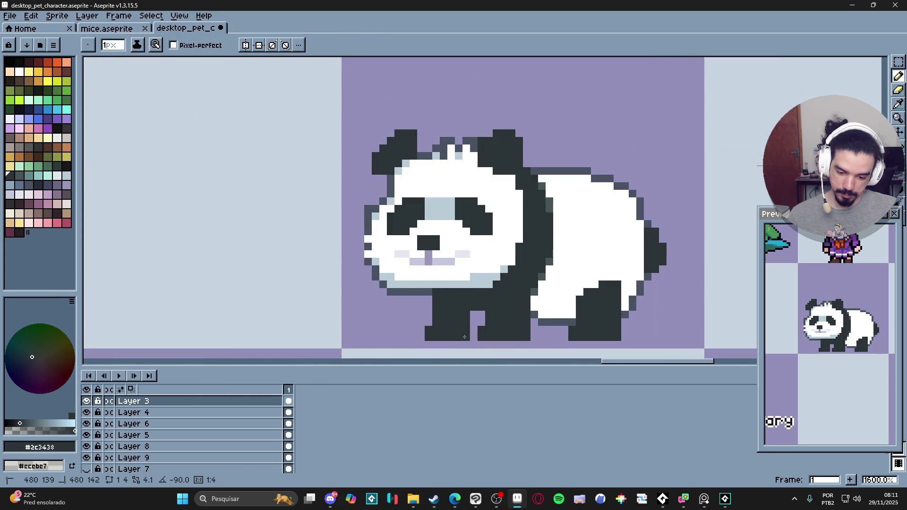
pyautogui.scroll(-4, 510, 343)
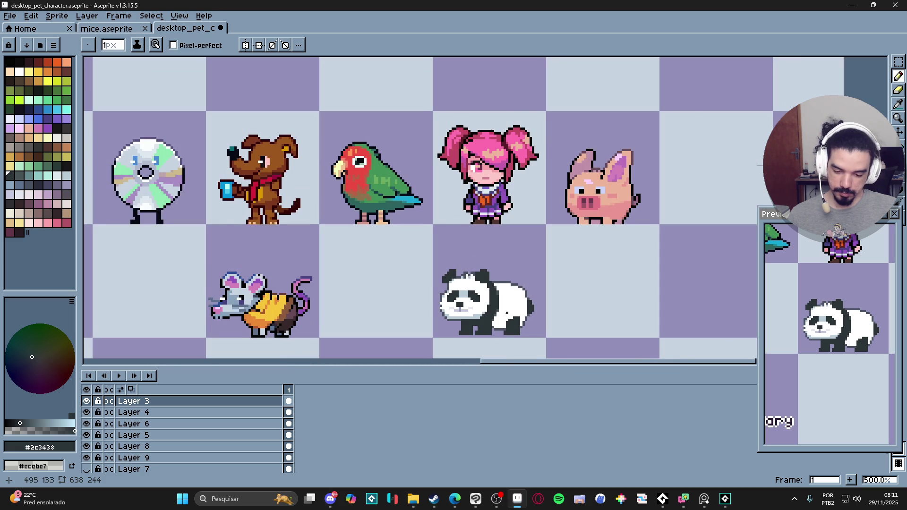
pyautogui.scroll(1, 509, 314)
pyautogui.keyDown('alt'); pyautogui.click(471, 318); pyautogui.keyUp('alt')
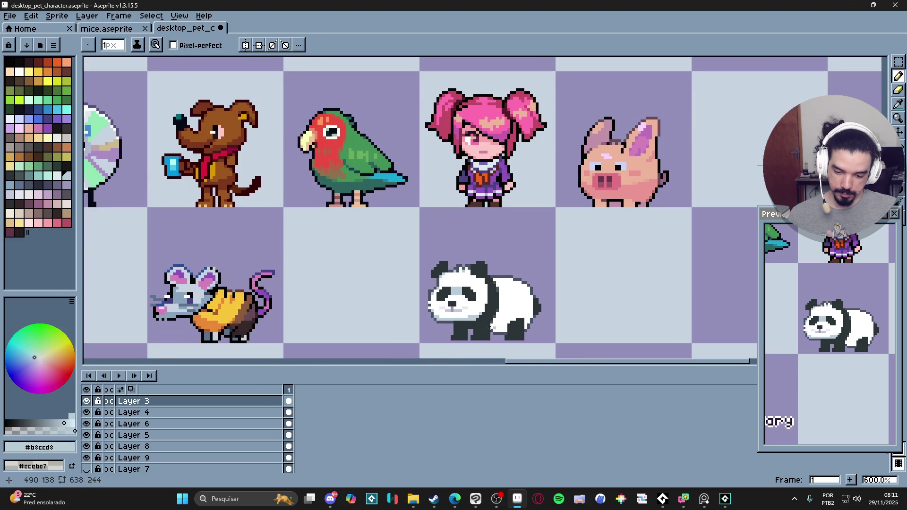
pyautogui.scroll(4, 447, 326)
pyautogui.keyDown('alt'); pyautogui.click(427, 331); pyautogui.keyUp('alt')
# Retouch the chin area with white and the #b8ccd8 light shade.
pyautogui.press('e')
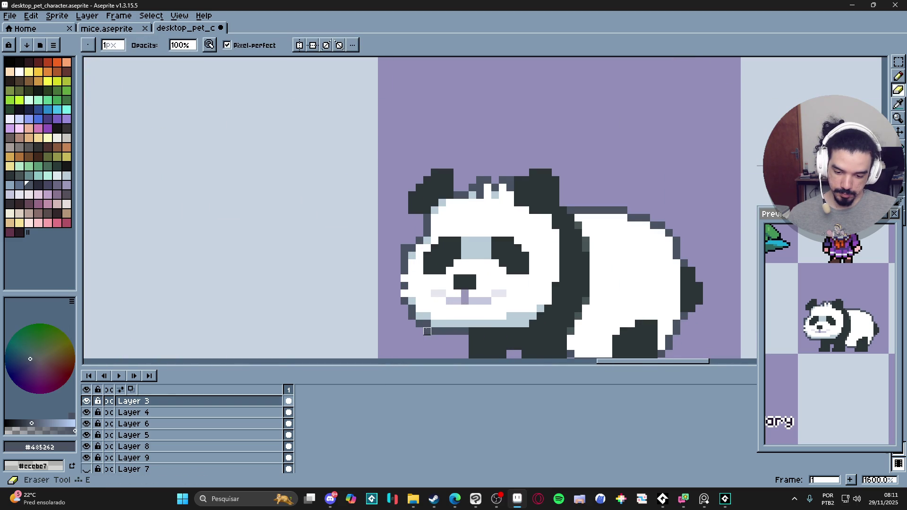
pyautogui.scroll(-4, 427, 330)
pyautogui.press('b')
pyautogui.scroll(2, 473, 307)
pyautogui.keyDown('alt'); pyautogui.click(491, 331); pyautogui.keyUp('alt')
pyautogui.scroll(-1, 490, 344)
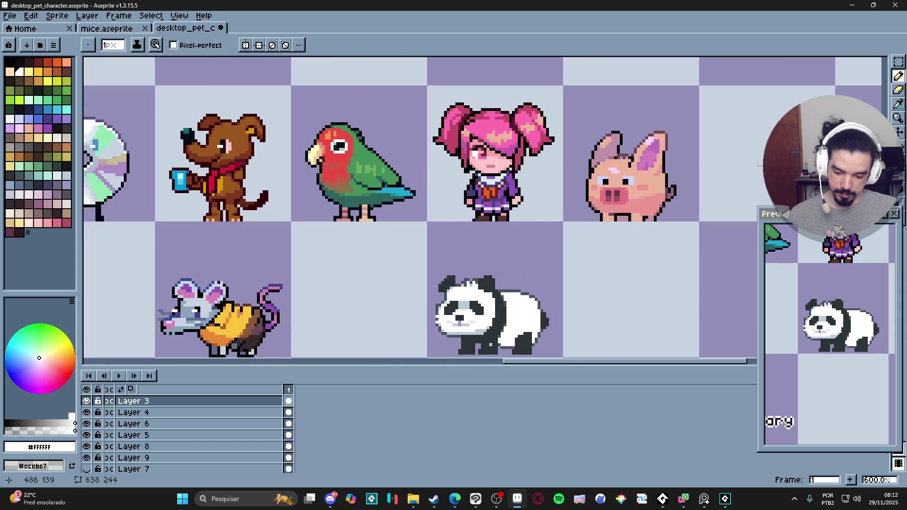
pyautogui.scroll(3, 477, 335)
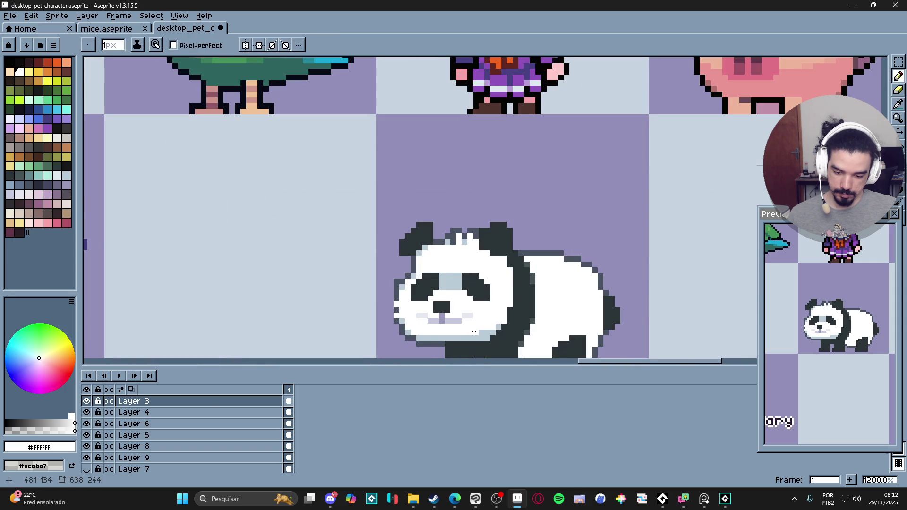
pyautogui.keyDown('alt'); pyautogui.click(435, 330); pyautogui.keyUp('alt')
pyautogui.scroll(-3, 472, 331)
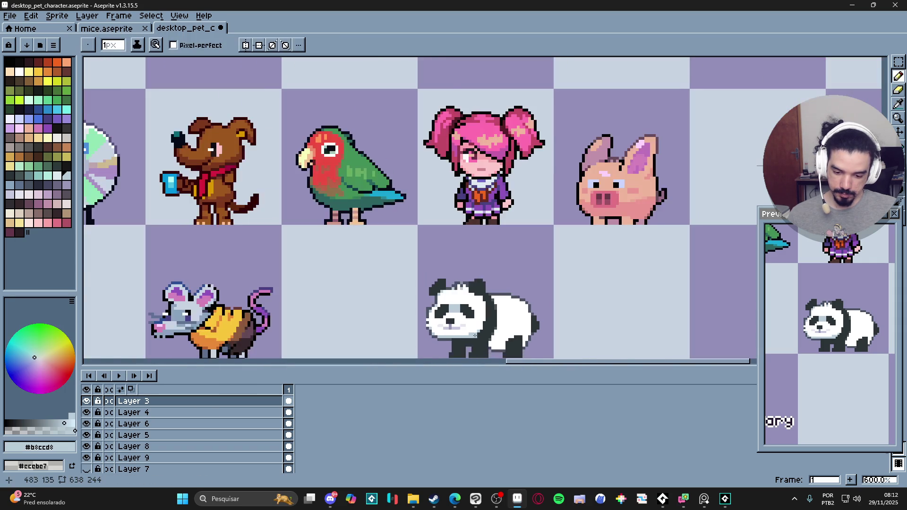
pyautogui.scroll(3, 480, 330)
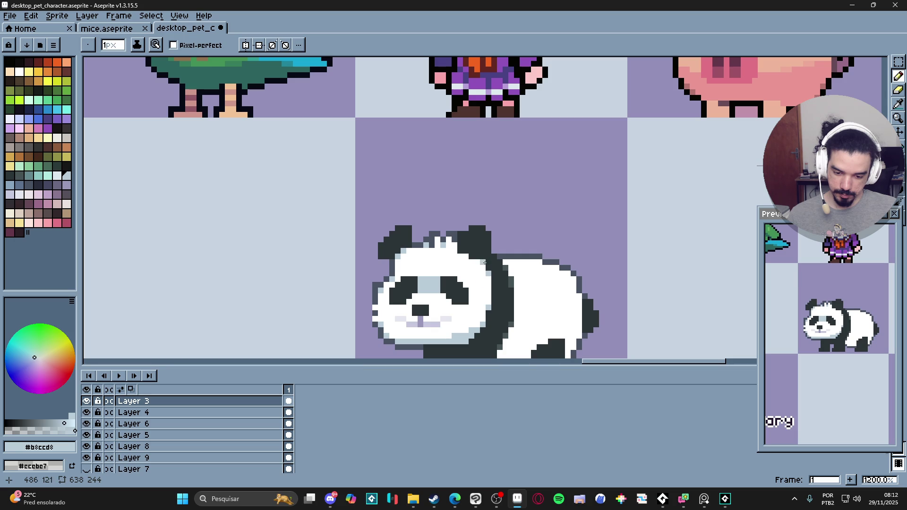
# Clean up stray edge pixels around the legs, recolouring with #485262 and erasing extras.
pyautogui.scroll(-4, 484, 260)
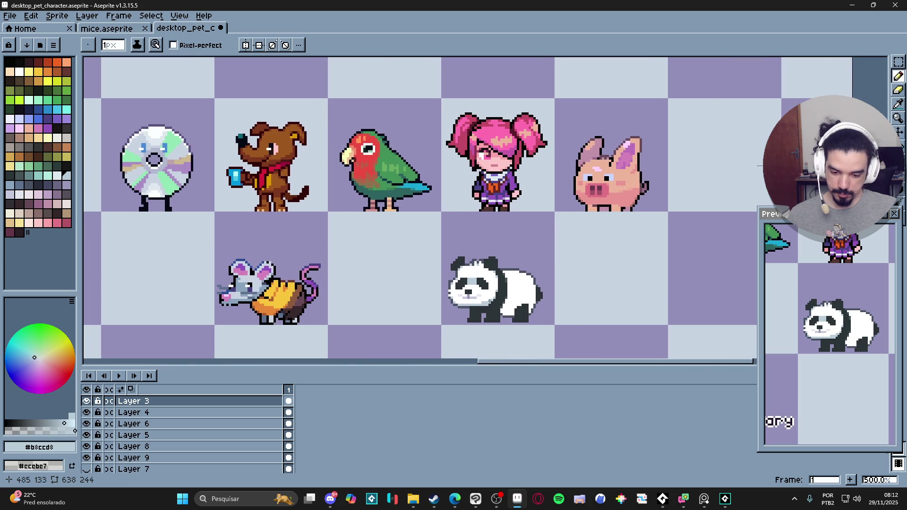
pyautogui.scroll(2, 471, 291)
pyautogui.scroll(-1, 481, 301)
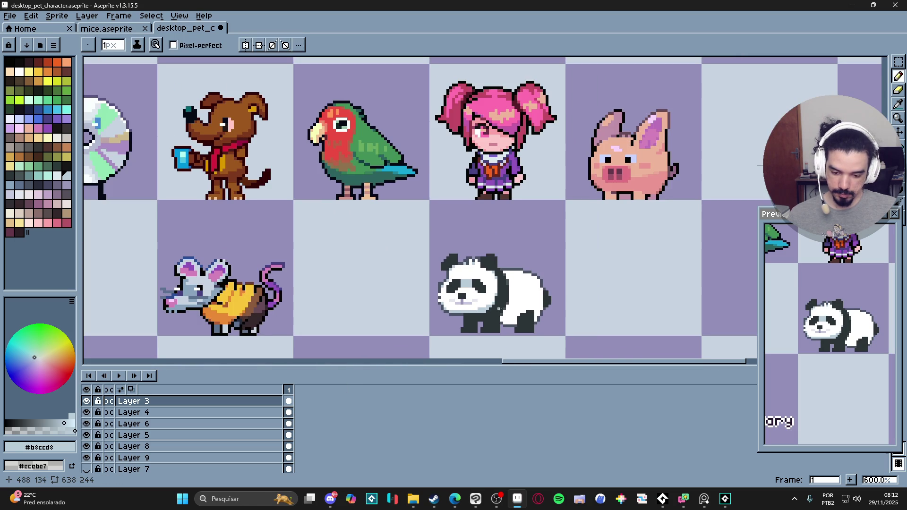
pyautogui.hscroll(1, 495, 302)
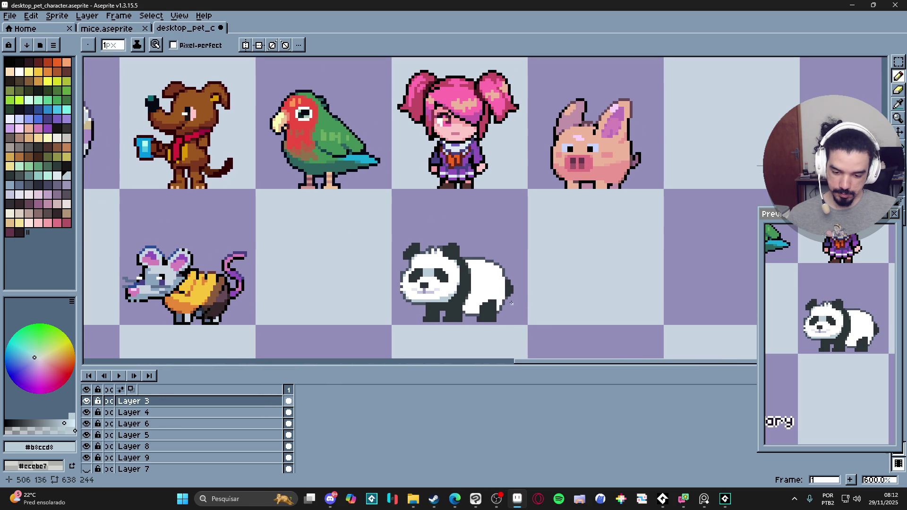
pyautogui.press('e')
pyautogui.scroll(3, 418, 276)
pyautogui.scroll(-3, 385, 269)
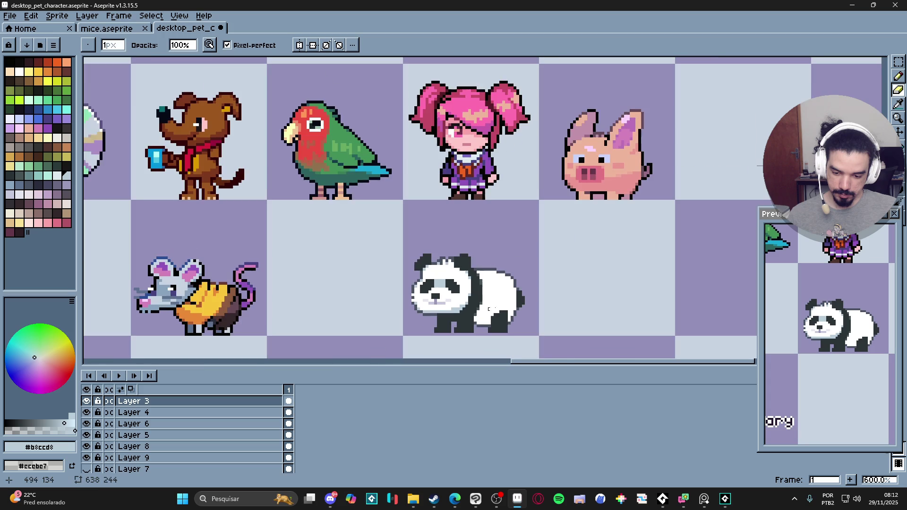
pyautogui.scroll(3, 418, 295)
pyautogui.press('b')
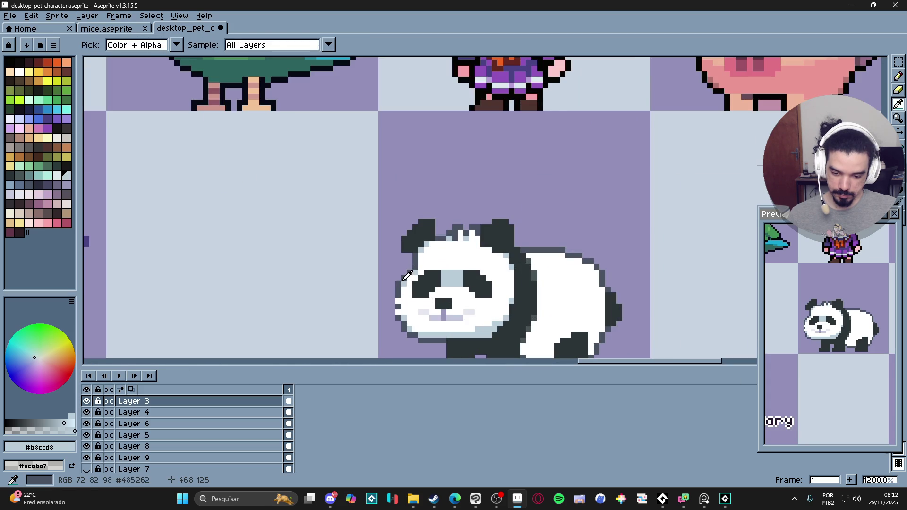
pyautogui.keyDown('alt'); pyautogui.click(404, 282); pyautogui.keyUp('alt')
pyautogui.press('e')
pyautogui.scroll(-3, 480, 276)
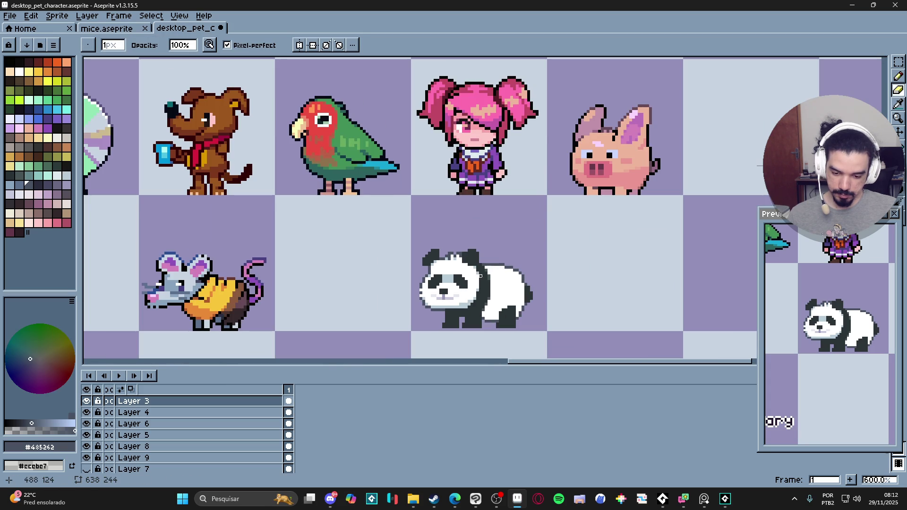